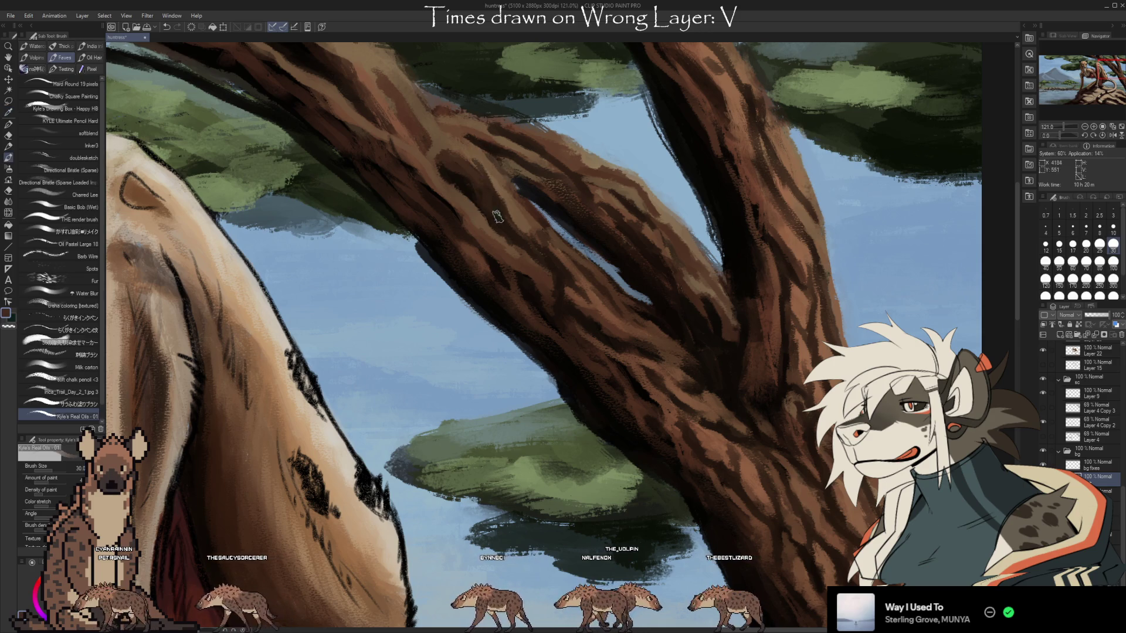
Paint reddish-brown bark texture along the upper branch with the oil brush, using browns sampled from the bark
{"action": "key", "text": "i"}
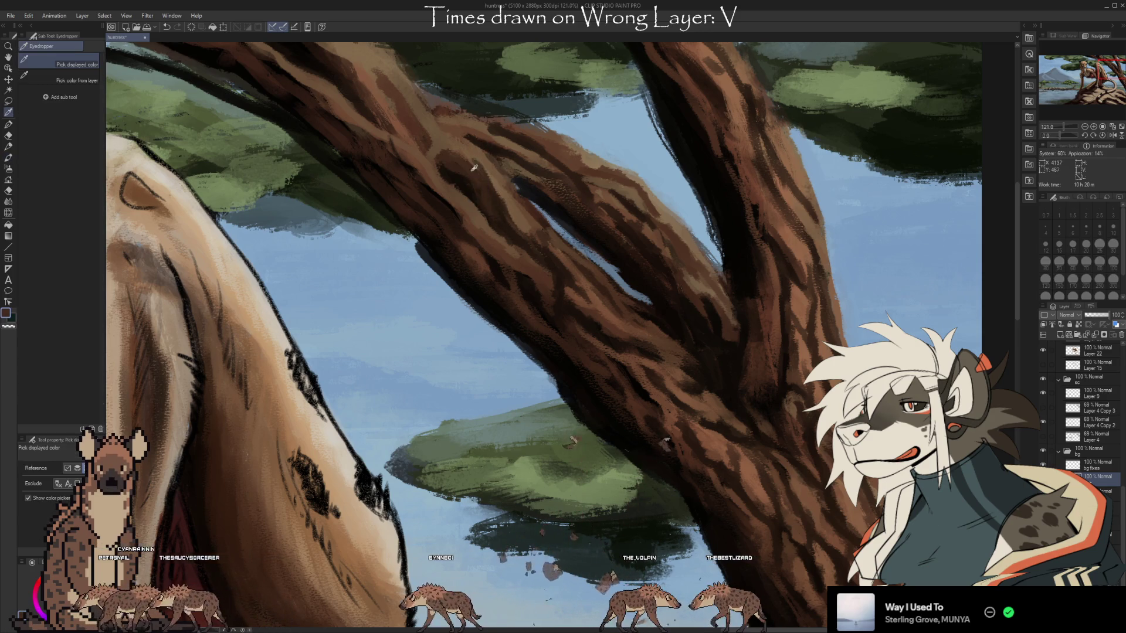
{"action": "key", "text": "alt"}
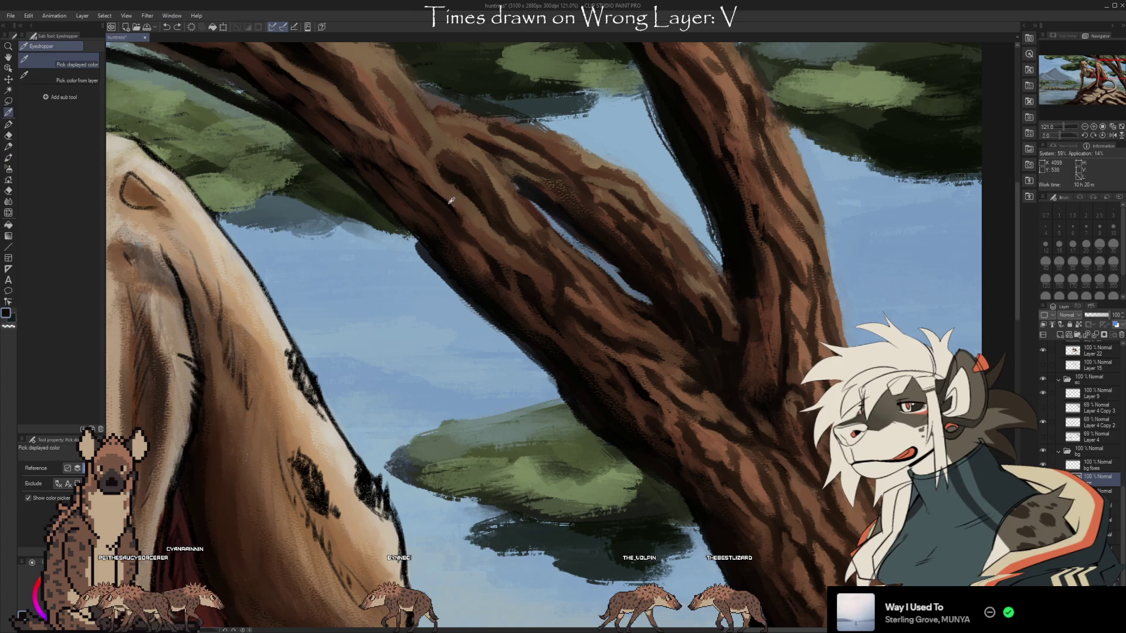
{"action": "key", "text": "b"}
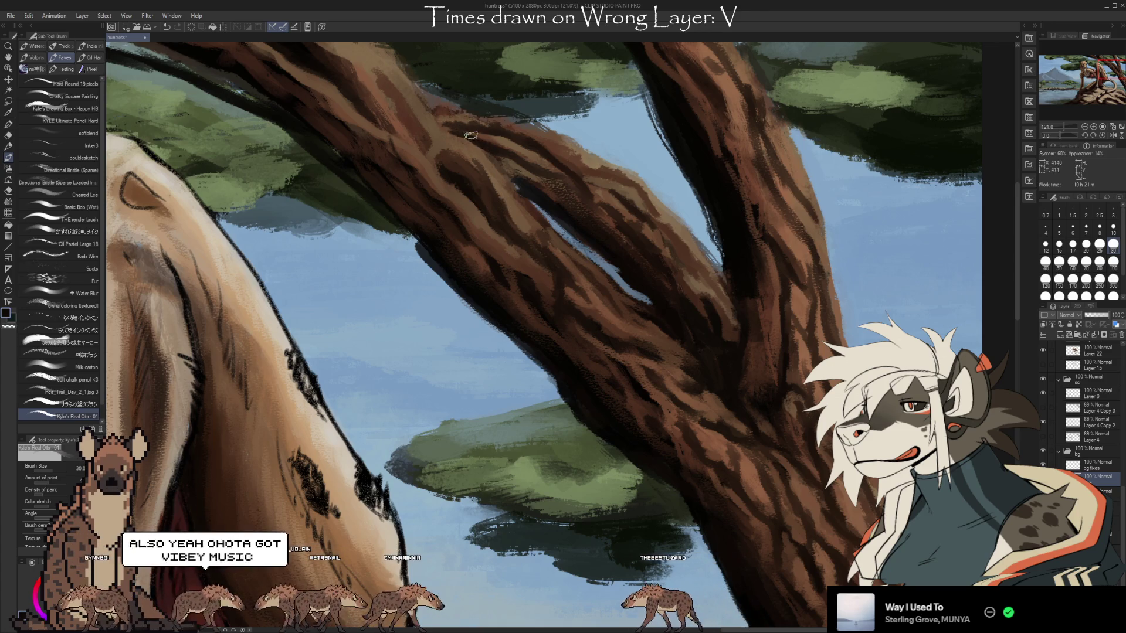
{"action": "left_click", "coordinate": [485, 140], "text": "alt"}
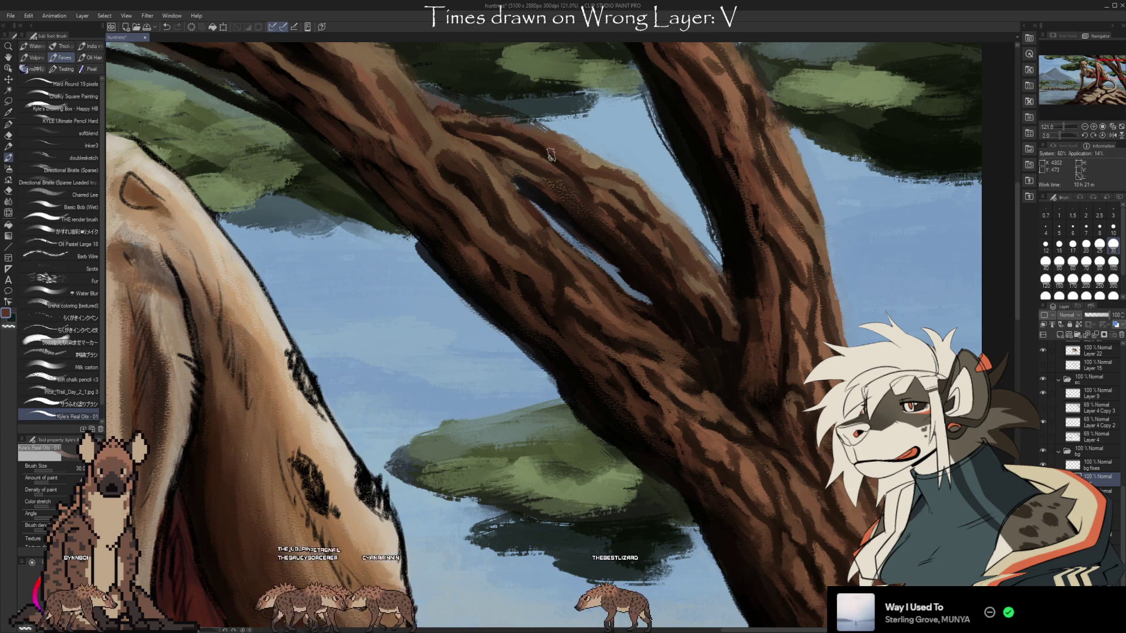
{"action": "left_click", "coordinate": [579, 173], "text": "alt"}
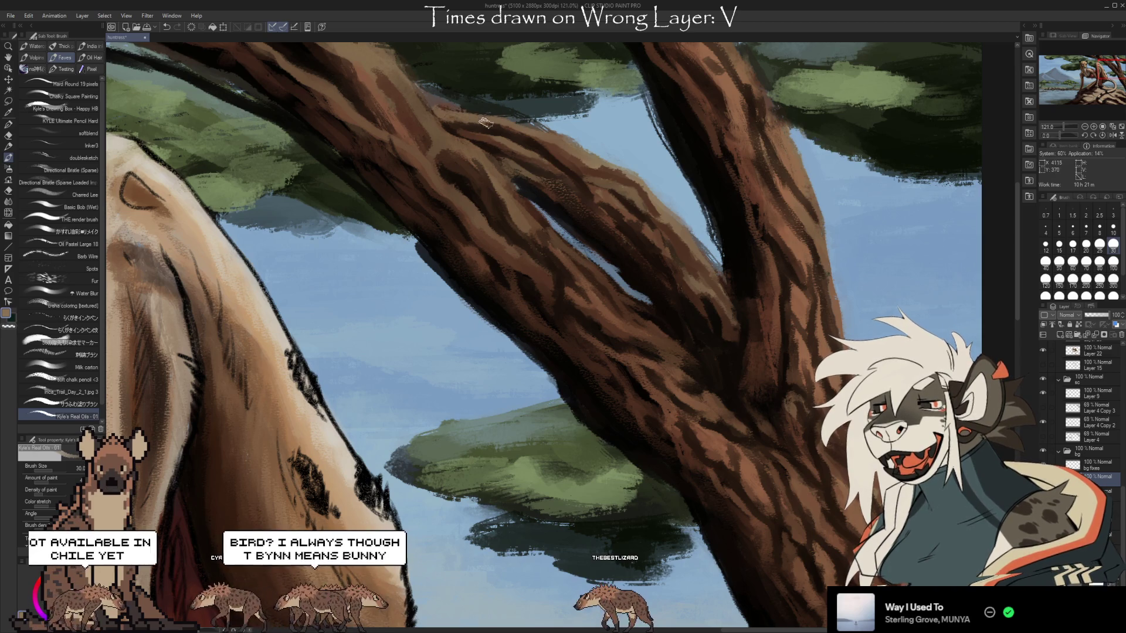
{"action": "left_click", "coordinate": [565, 153], "text": "alt"}
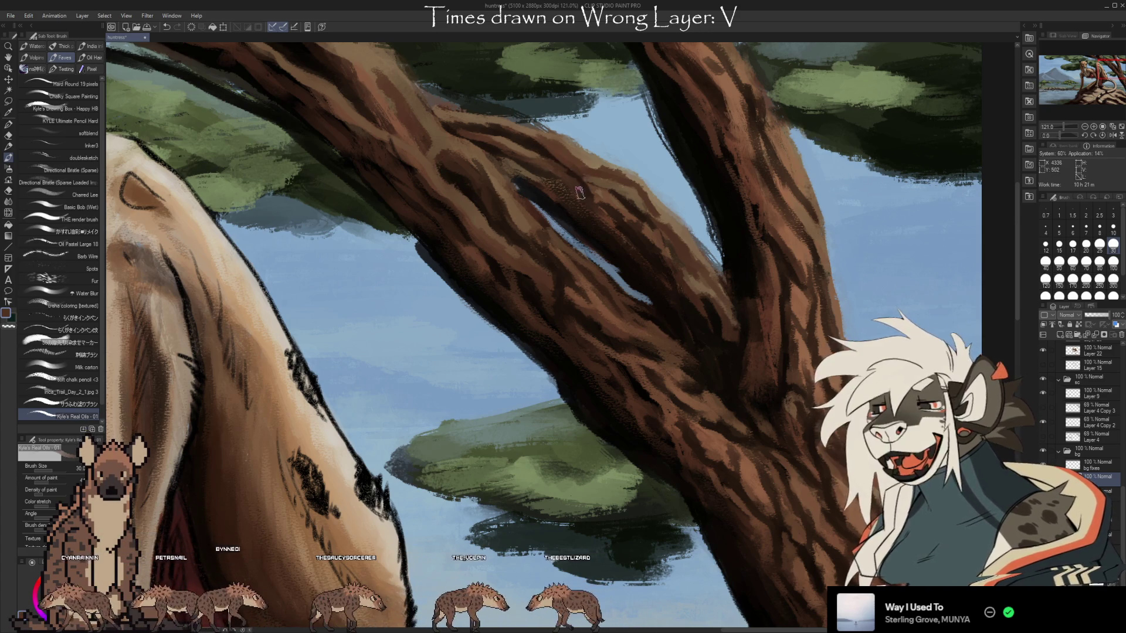
{"action": "left_click", "coordinate": [604, 193], "text": "alt"}
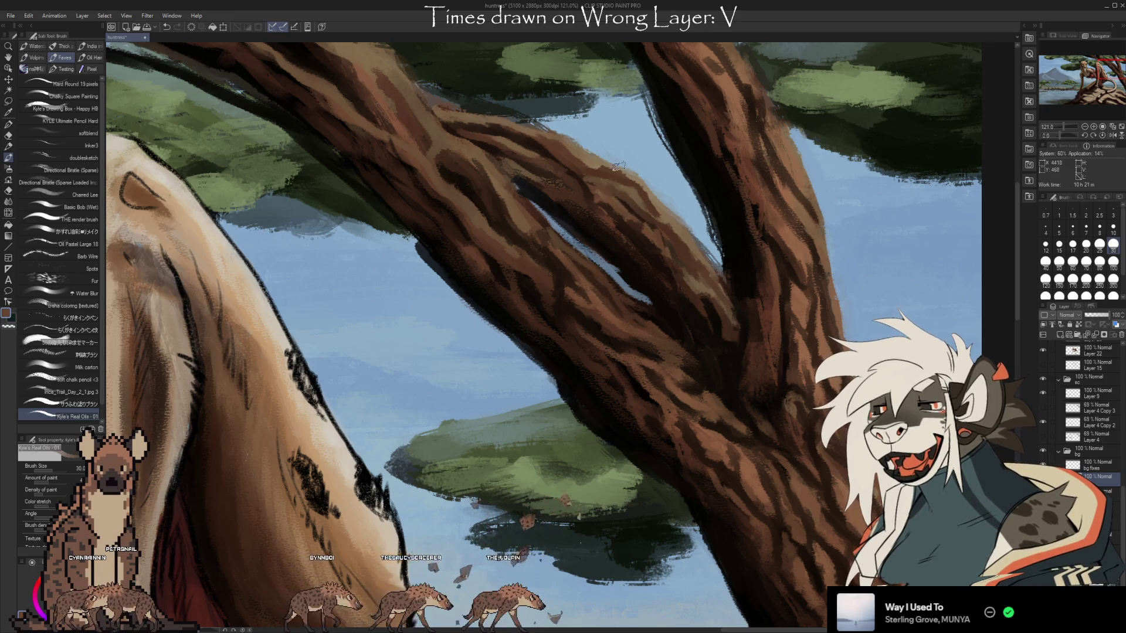
{"action": "left_click", "coordinate": [649, 238], "text": "alt"}
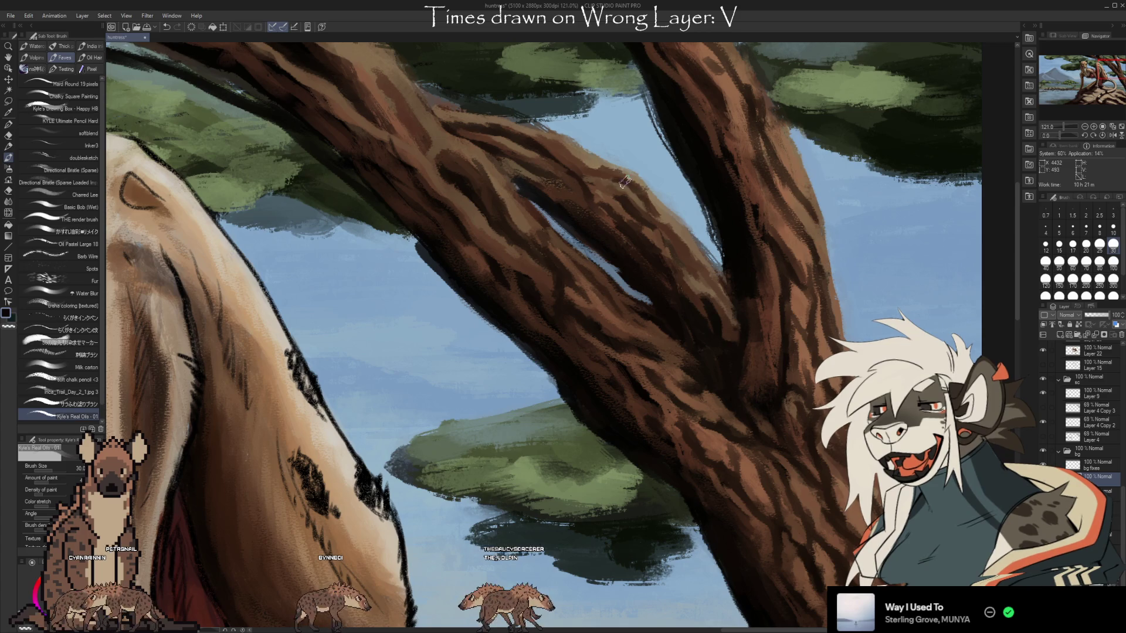
{"action": "left_click", "coordinate": [547, 201], "text": "alt"}
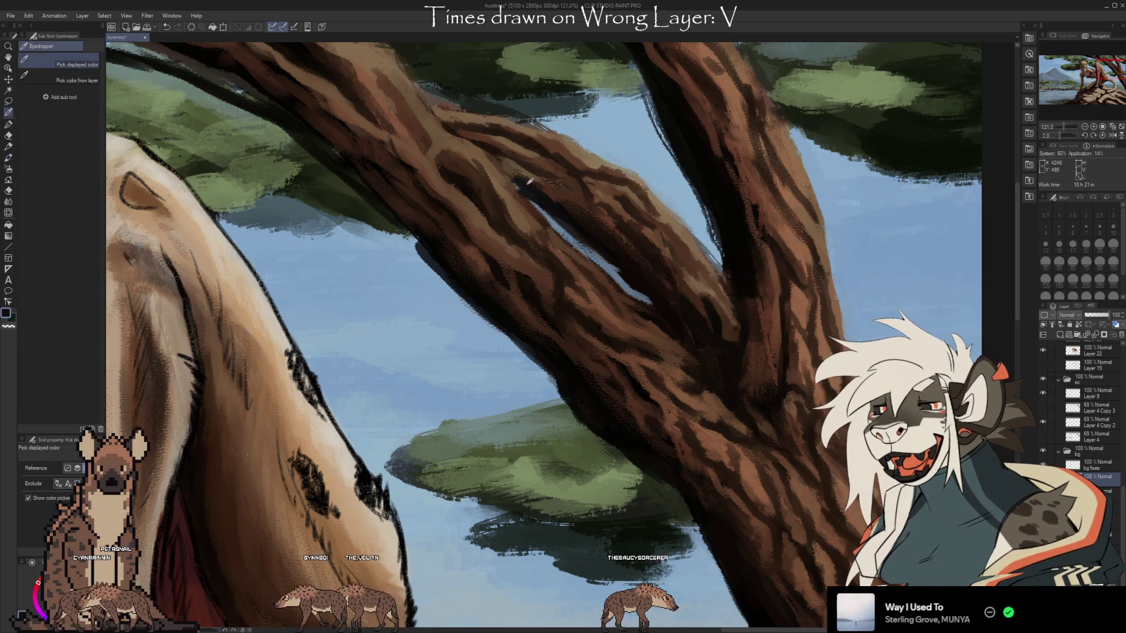
Add more sampled-brown bark strokes lower down the branch
{"action": "left_click", "coordinate": [511, 170], "text": "alt"}
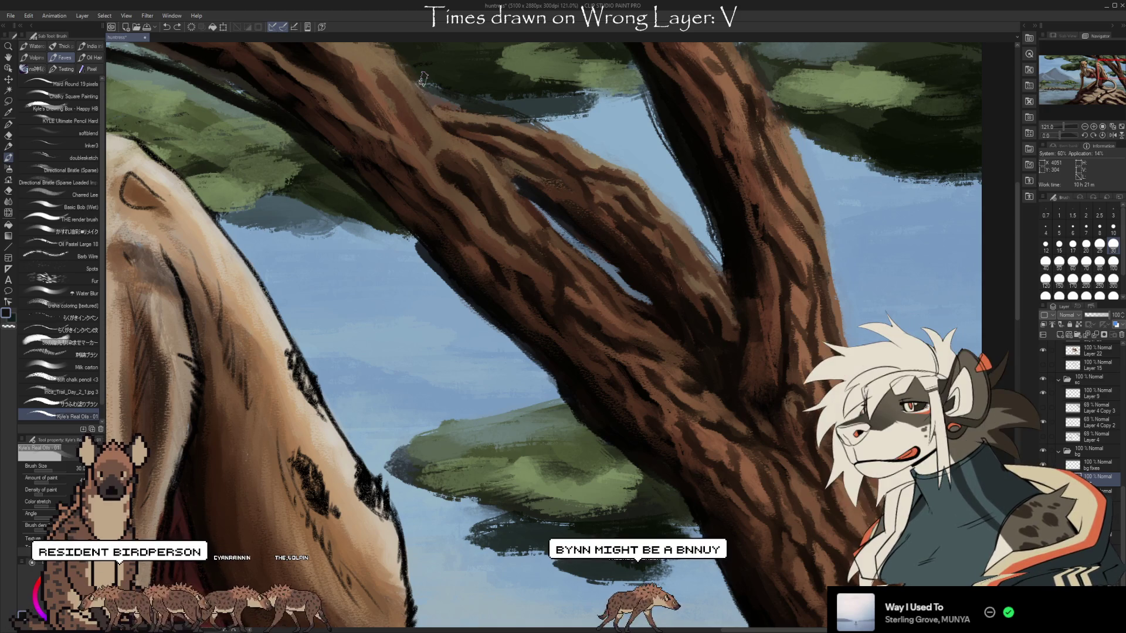
{"action": "left_click", "coordinate": [488, 146], "text": "alt"}
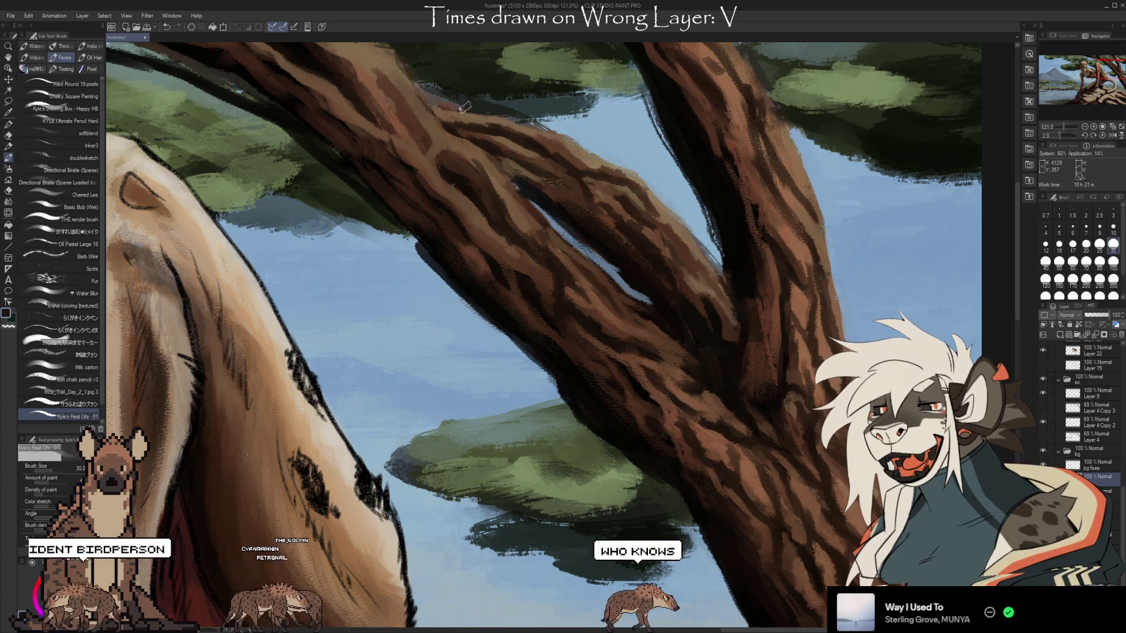
{"action": "left_click", "coordinate": [489, 134], "text": "alt"}
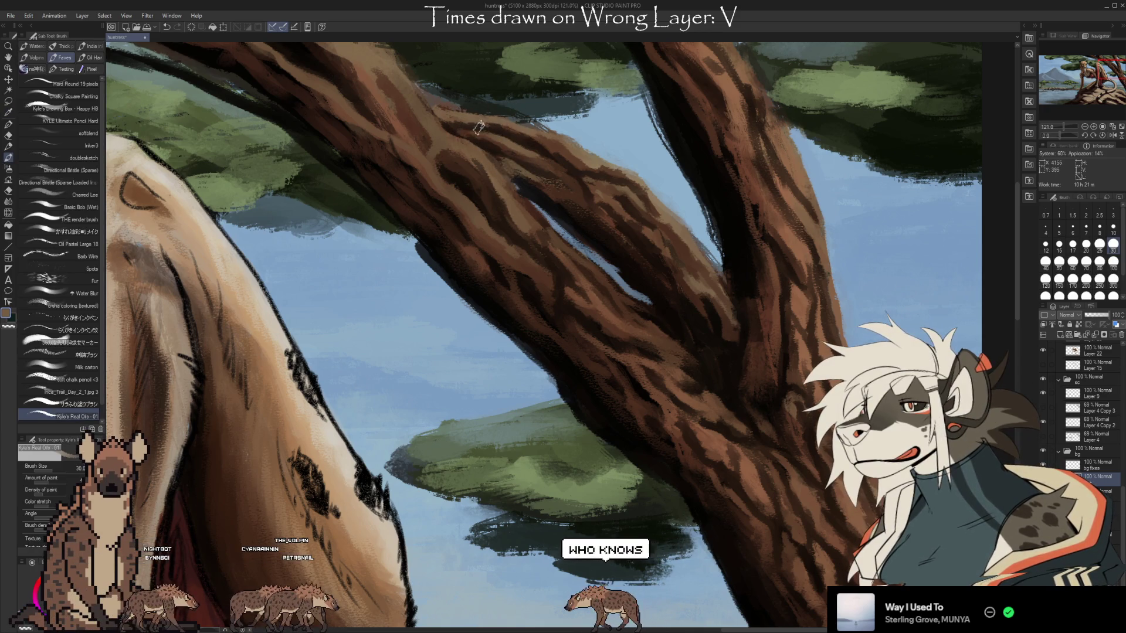
Sample darker trunk browns and paint bark strokes down toward the trunk fork
{"action": "key", "text": "i"}
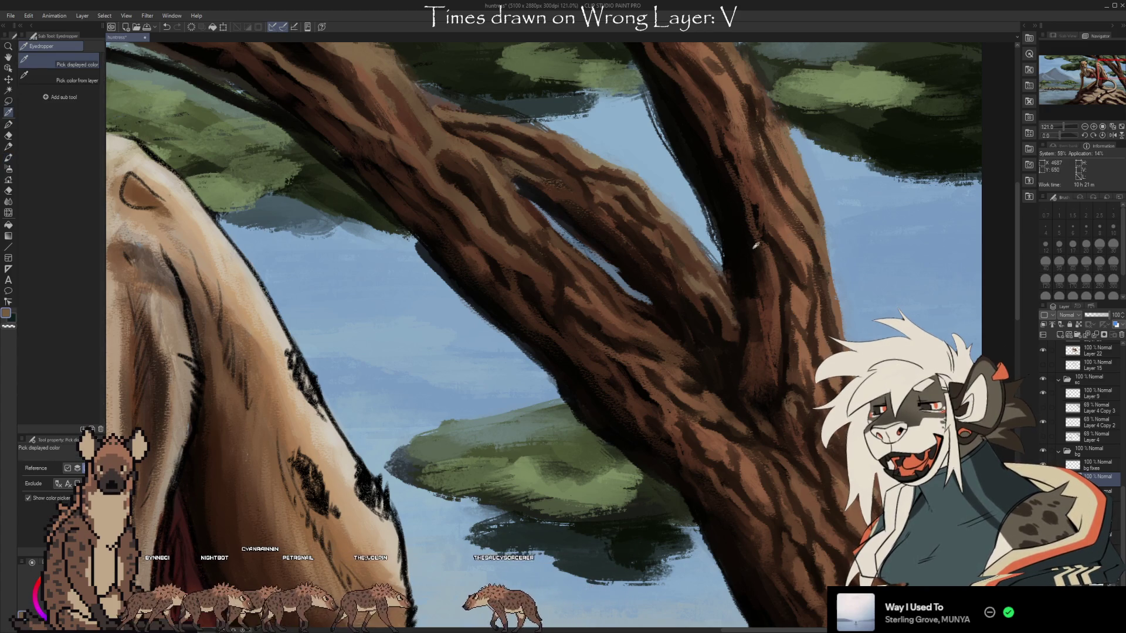
{"action": "left_click", "coordinate": [756, 245]}
{"action": "key", "text": "b"}
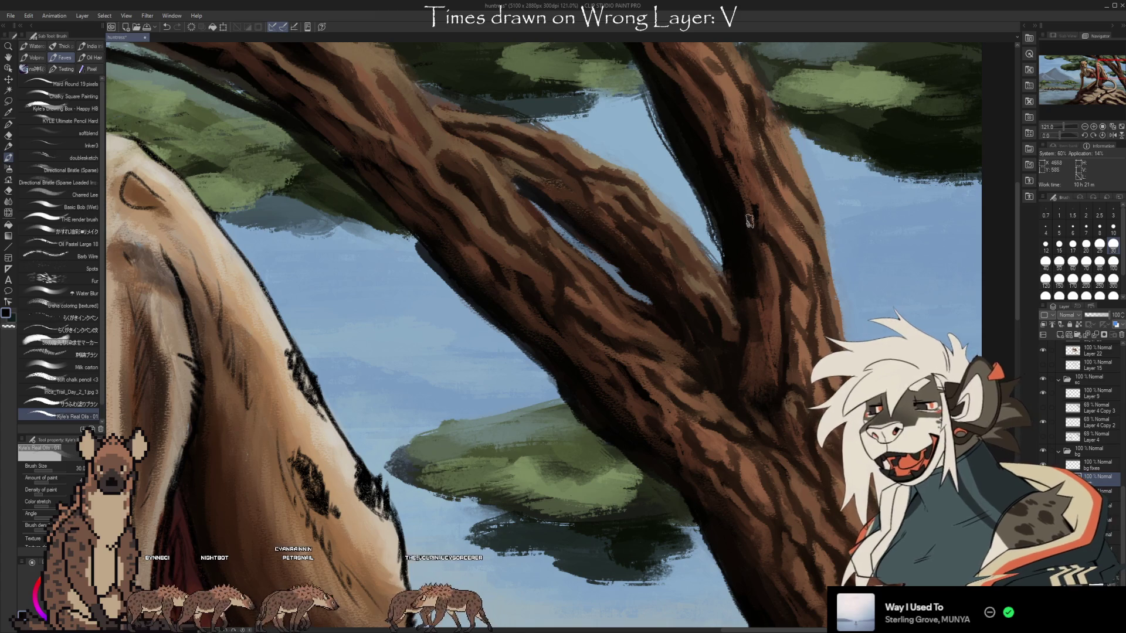
{"action": "left_click", "coordinate": [721, 171], "text": "alt"}
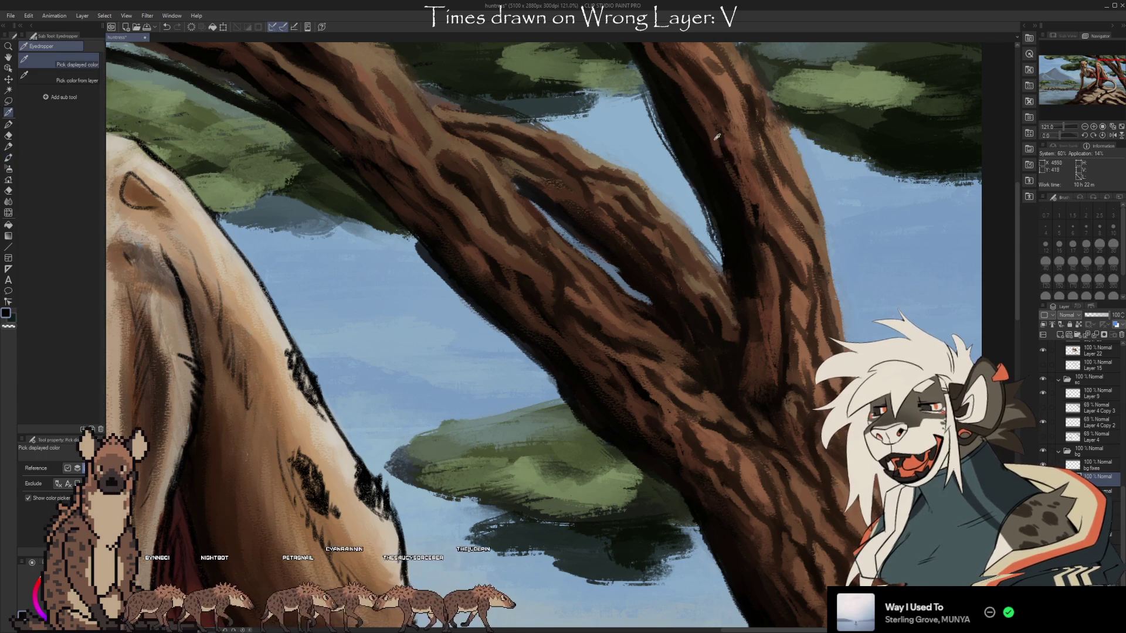
{"action": "left_click", "coordinate": [726, 165], "text": "alt"}
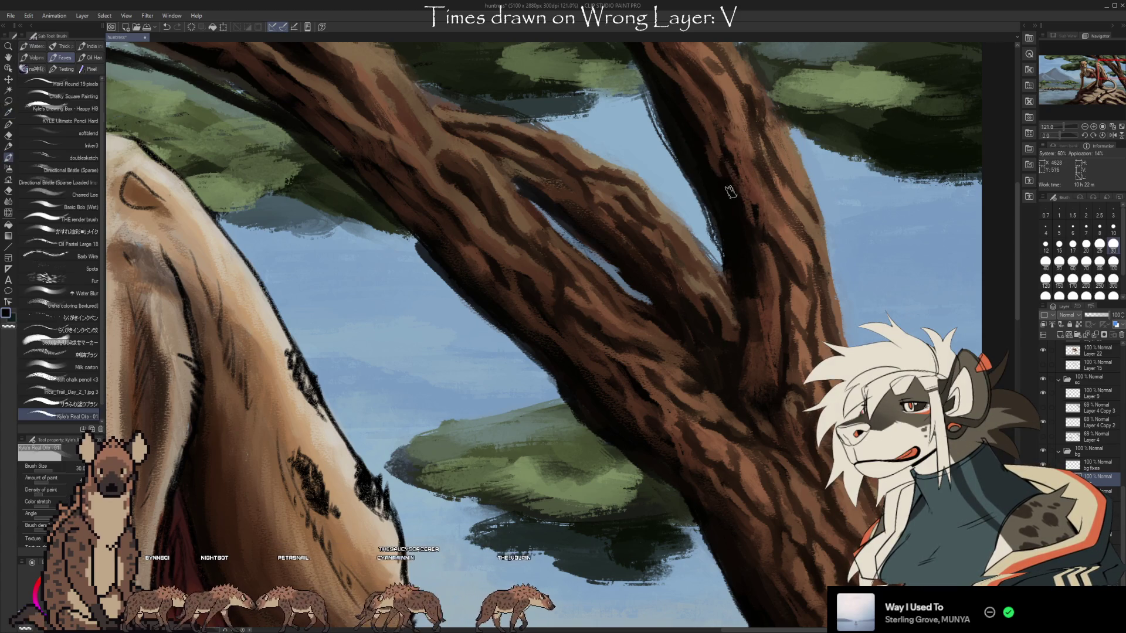
{"action": "left_click", "coordinate": [739, 191], "text": "alt"}
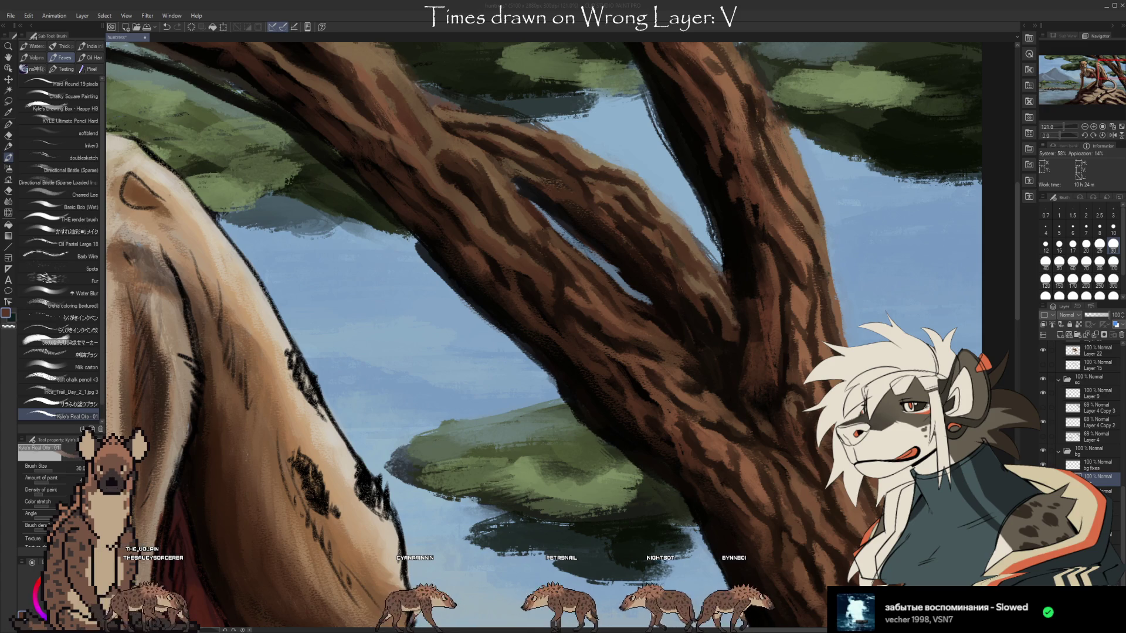
Refocus the painting window and pick the dark trunk outline colour for darkening the fork
{"action": "left_click", "coordinate": [832, 27]}
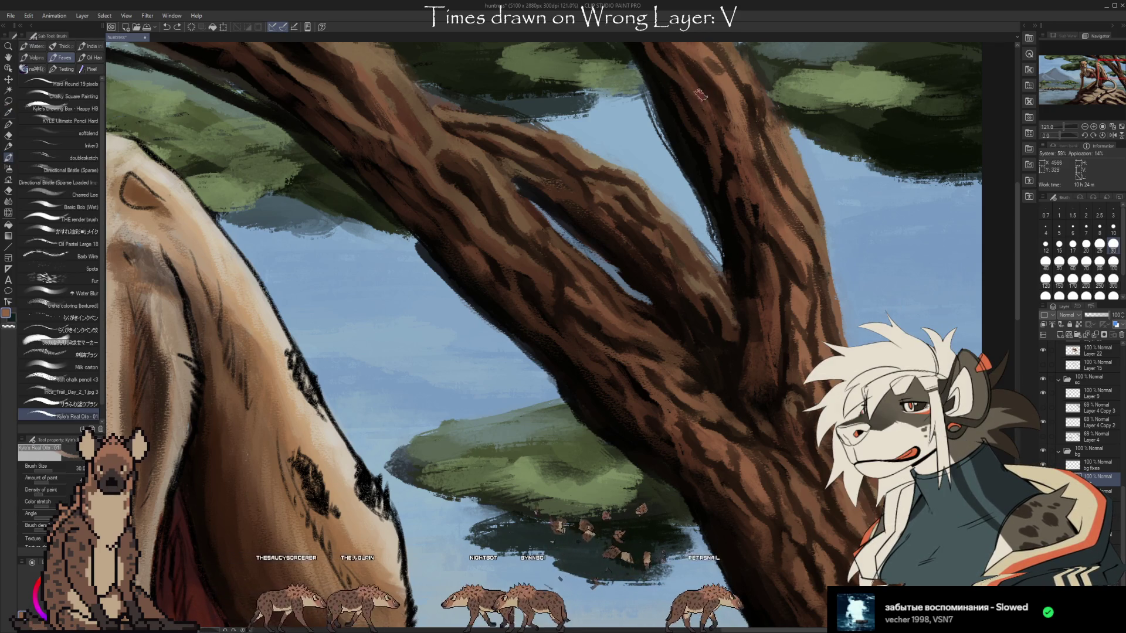
{"action": "key", "text": "i"}
{"action": "left_click", "coordinate": [696, 140], "text": "alt"}
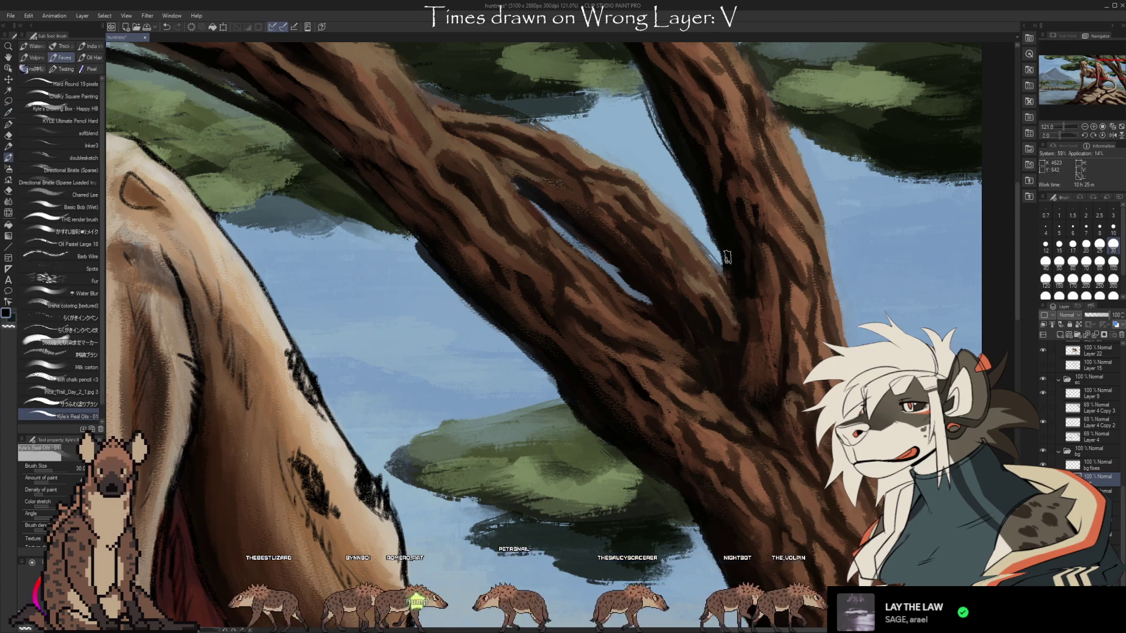
Paint tan and darker brown bark strokes down the trunk using colours sampled from it
{"action": "left_click", "coordinate": [689, 238], "text": "alt"}
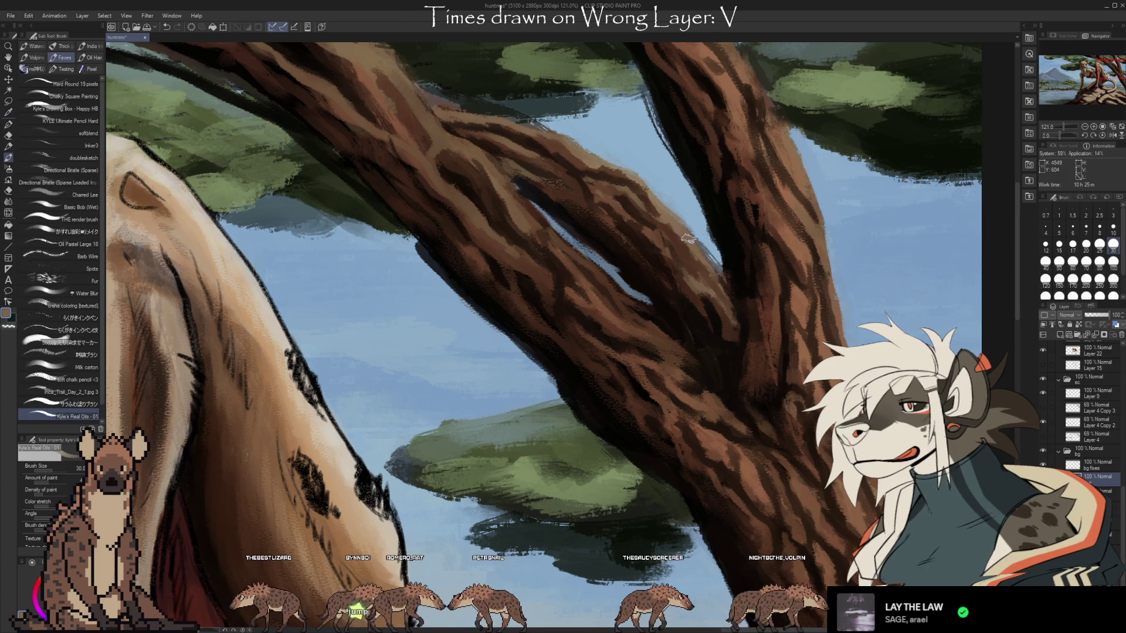
{"action": "left_click", "coordinate": [707, 256], "text": "alt"}
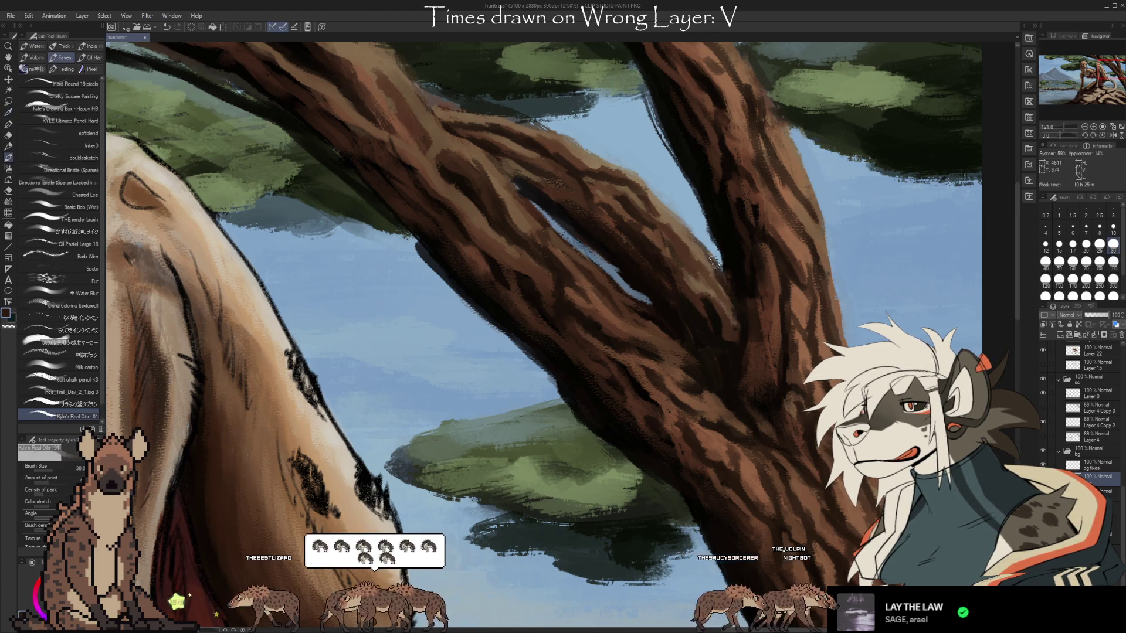
{"action": "left_click", "coordinate": [730, 282], "text": "alt"}
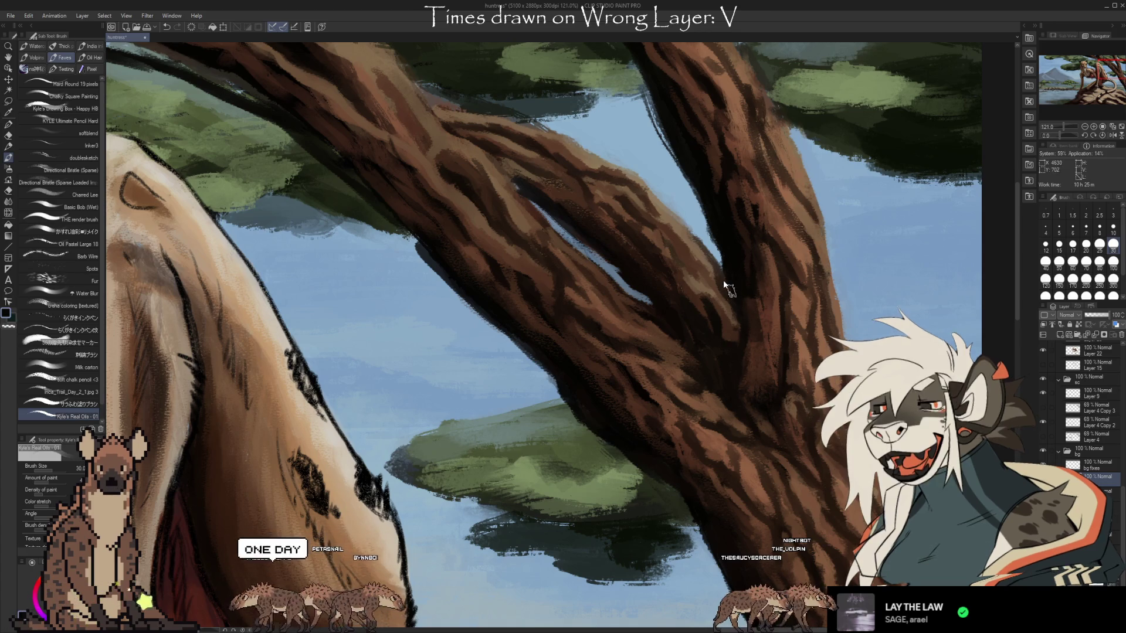
{"action": "left_click", "coordinate": [732, 355], "text": "alt"}
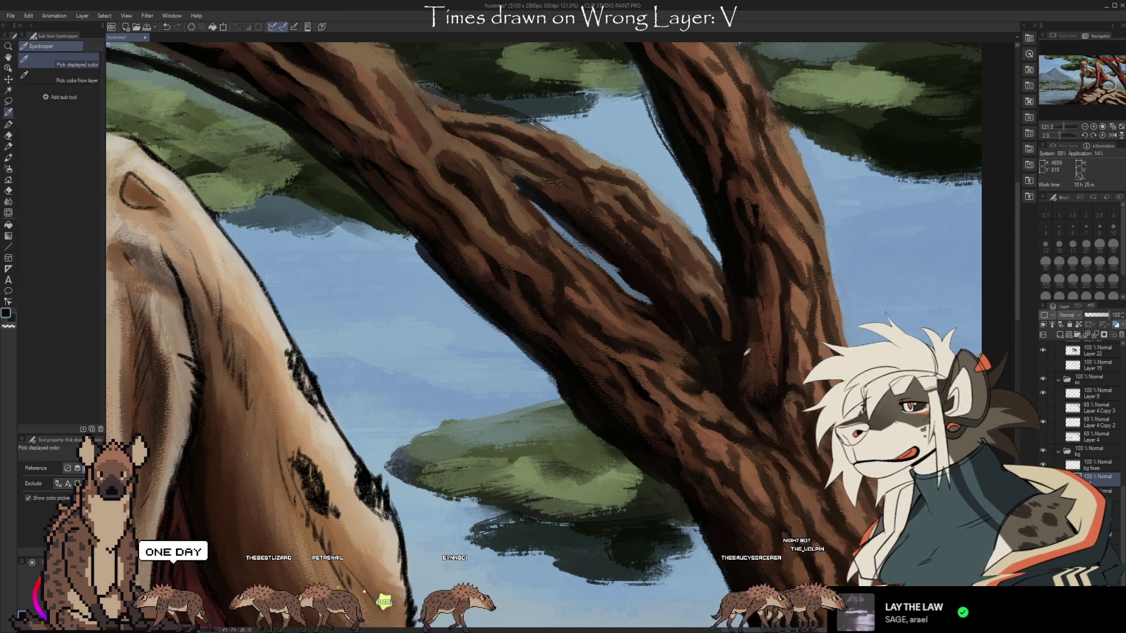
{"action": "left_click", "coordinate": [706, 304], "text": "alt"}
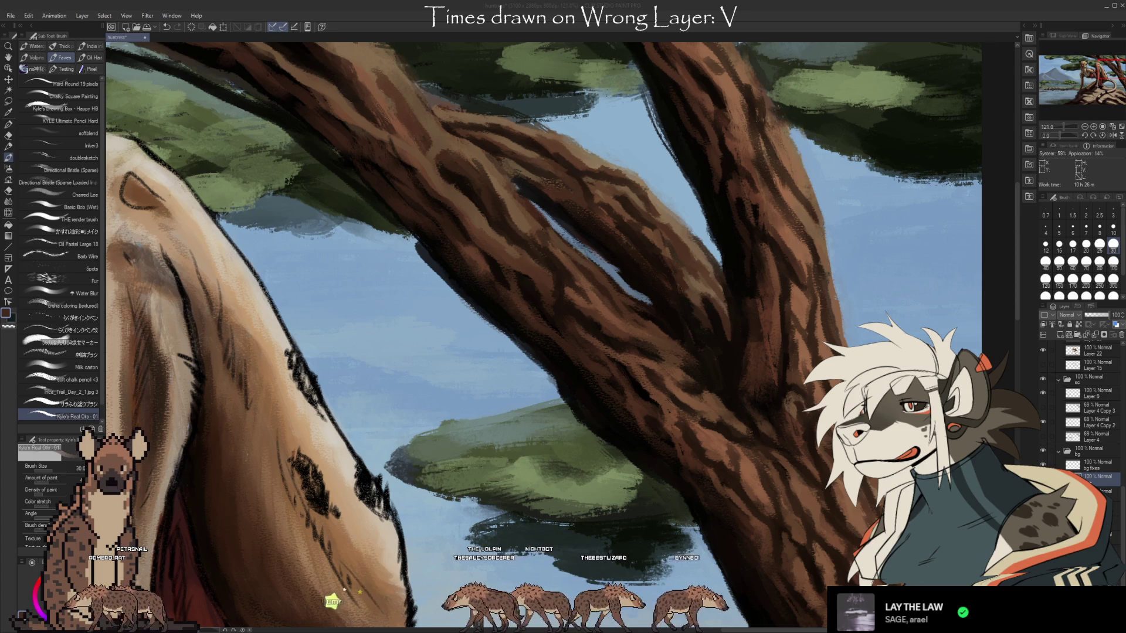
Layer reddish-brown bark strokes on the right side of the trunk with freshly sampled browns
{"action": "key", "text": "i"}
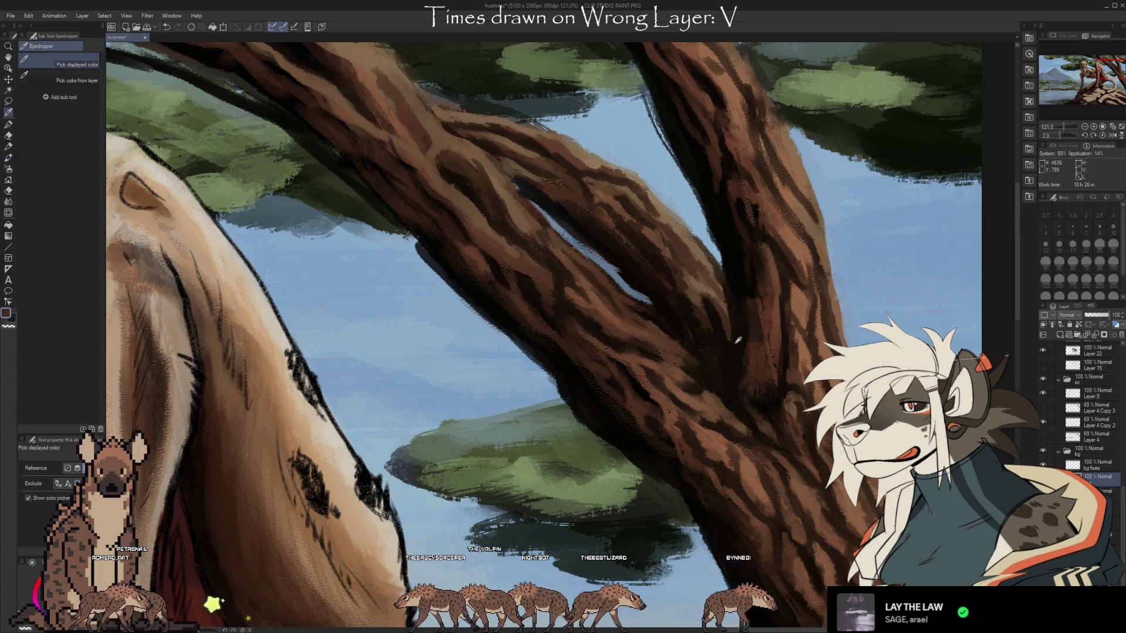
{"action": "key", "text": "b"}
{"action": "left_click", "coordinate": [737, 359], "text": "alt"}
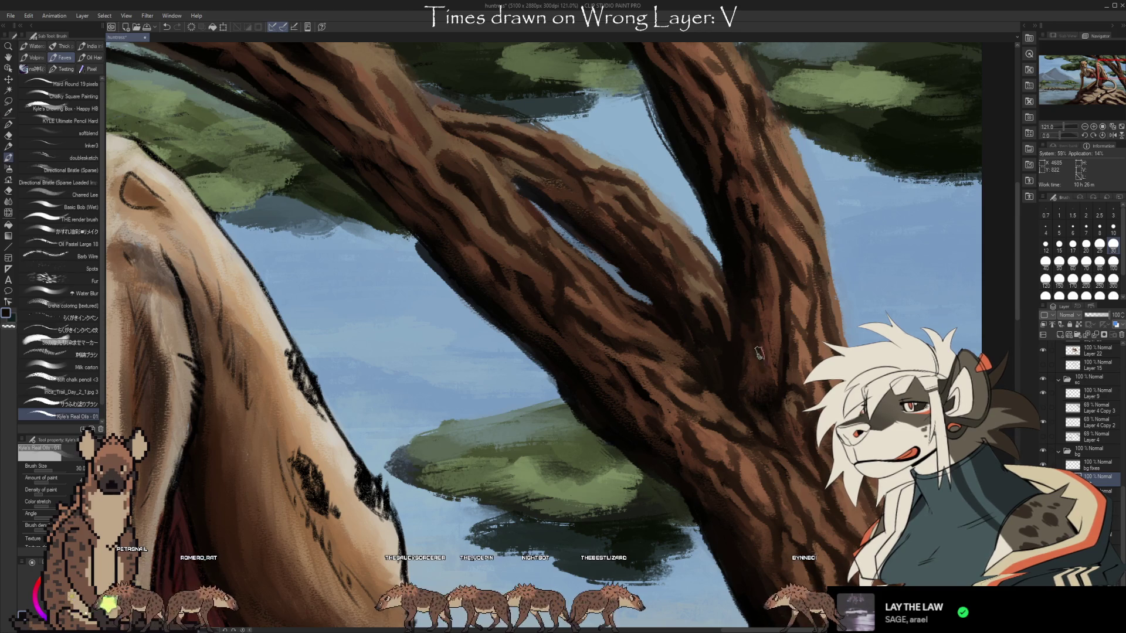
{"action": "left_click", "coordinate": [765, 401], "text": "alt"}
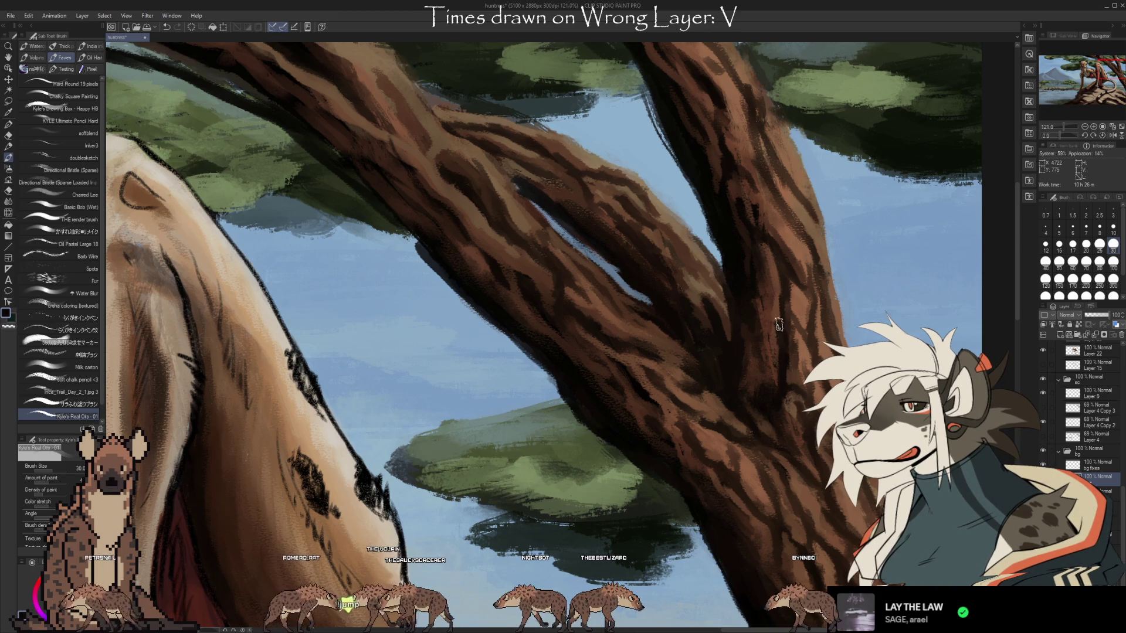
{"action": "left_click", "coordinate": [784, 276], "text": "alt"}
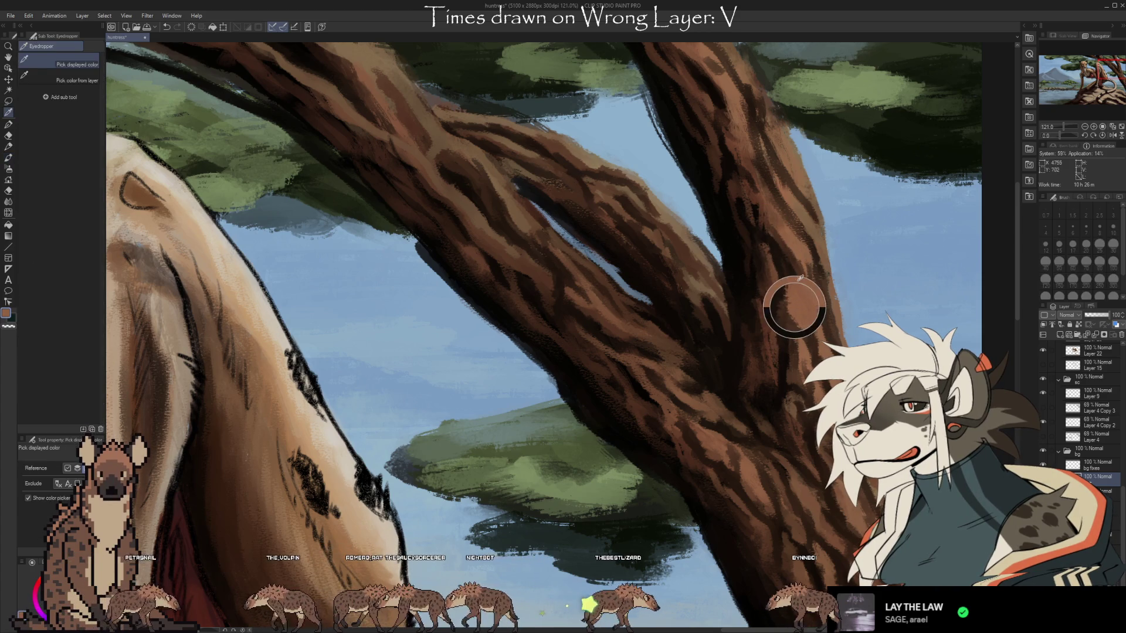
{"action": "left_click", "coordinate": [794, 303], "text": "alt"}
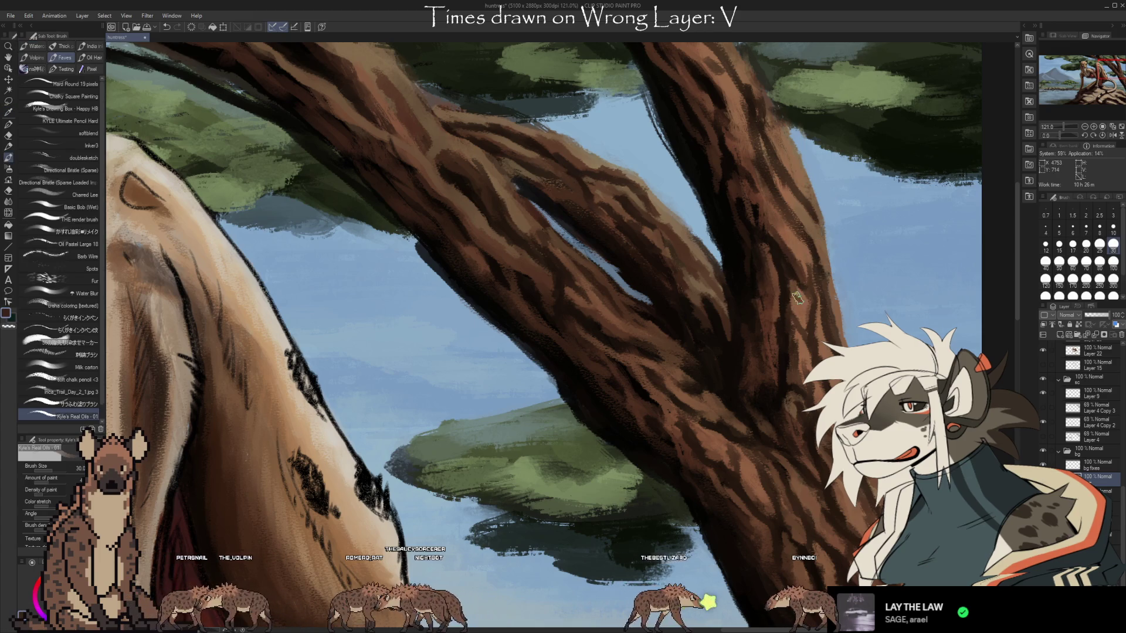
{"action": "key", "text": "alt"}
{"action": "left_click", "coordinate": [791, 297], "text": "alt"}
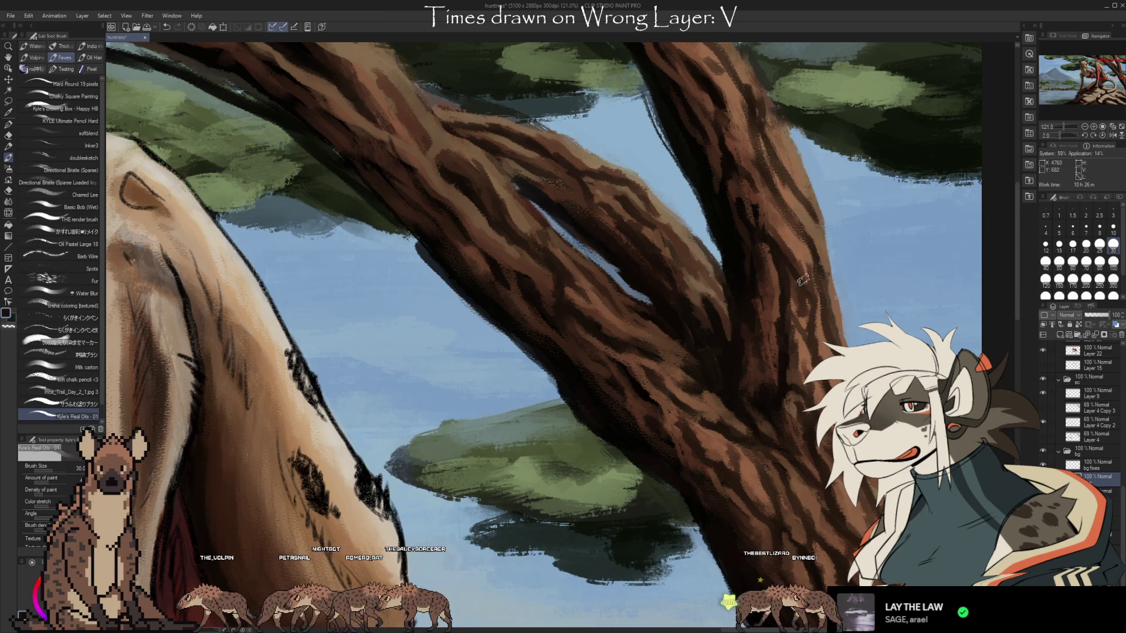
{"action": "left_click", "coordinate": [787, 269], "text": "alt"}
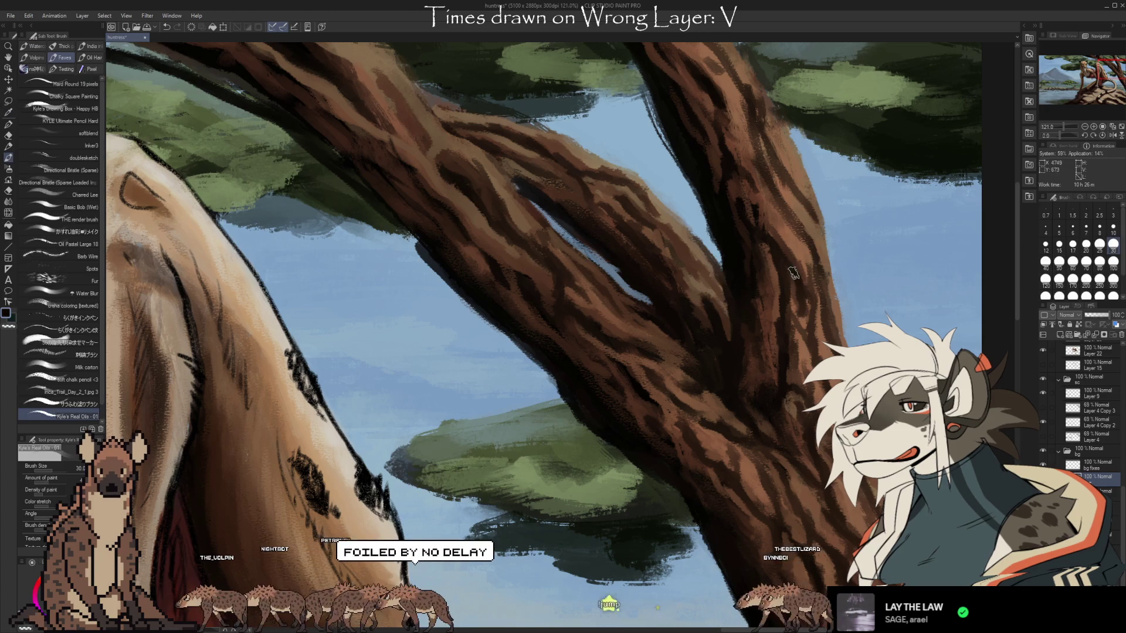
{"action": "left_click", "coordinate": [792, 307], "text": "alt"}
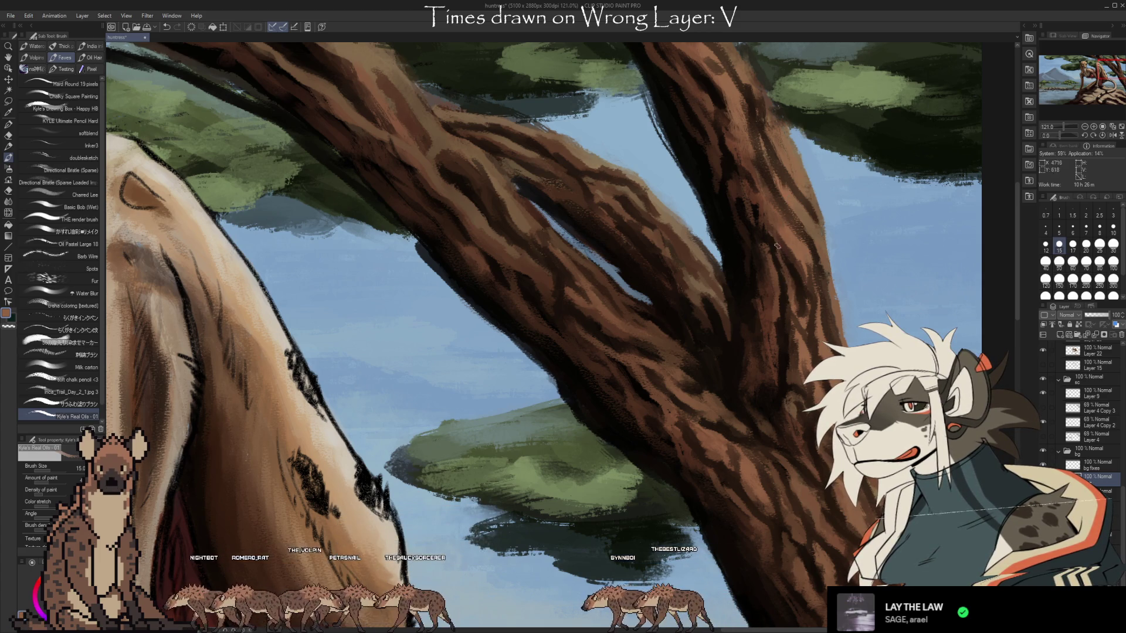
Raise the brush size from 15 to 25 and paint streaky bark across the trunk and forked branches
{"action": "left_click_drag", "start_coordinate": [782, 270], "coordinate": [788, 243]}
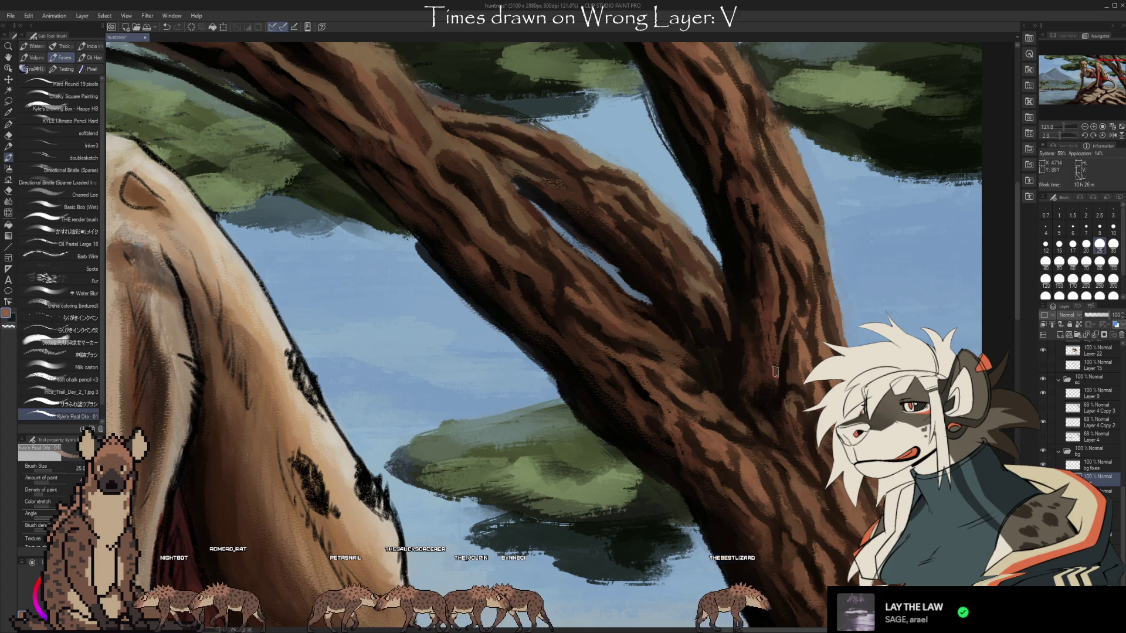
{"action": "key", "text": "c"}
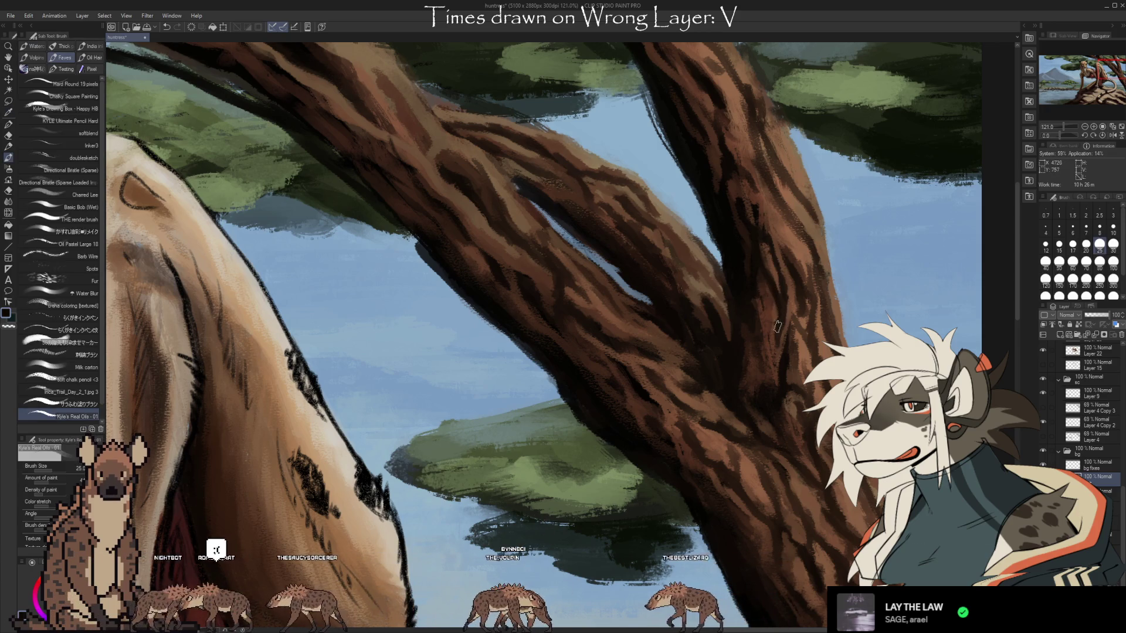
{"action": "left_click", "coordinate": [754, 229], "text": "alt"}
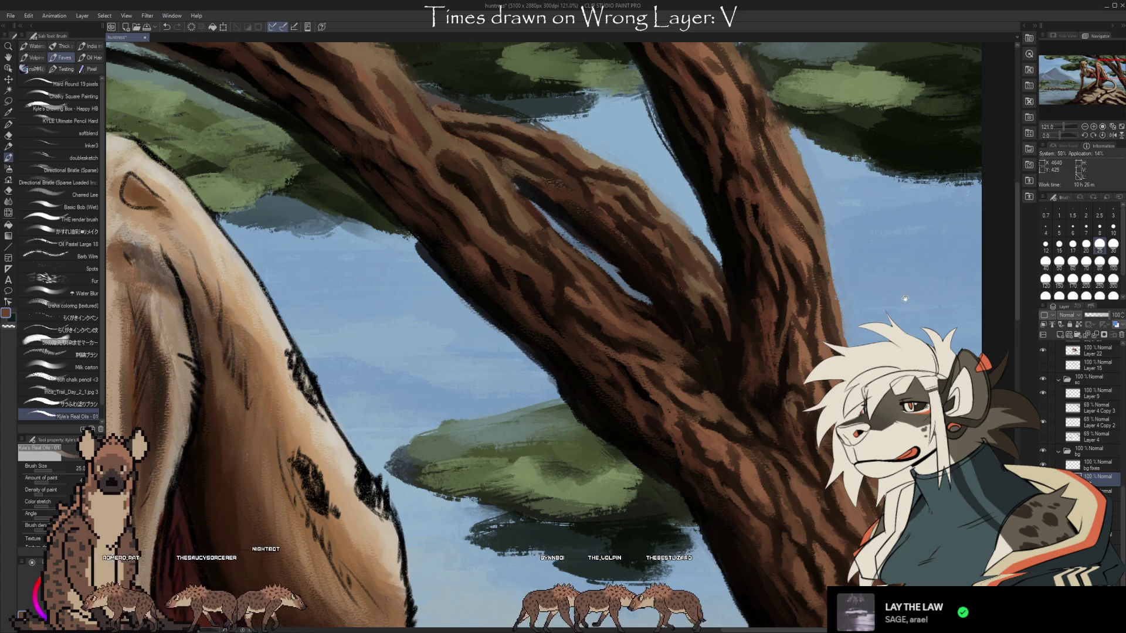
{"action": "left_click_drag", "start_coordinate": [905, 298], "coordinate": [802, 240]}
{"action": "key", "text": "i"}
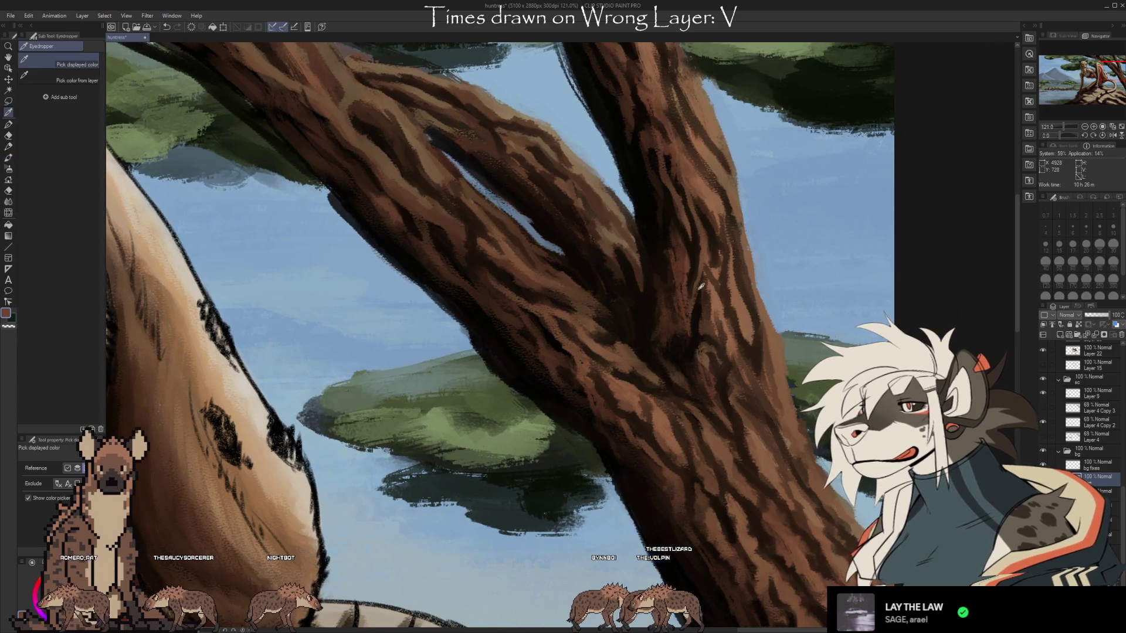
{"action": "key", "text": "b"}
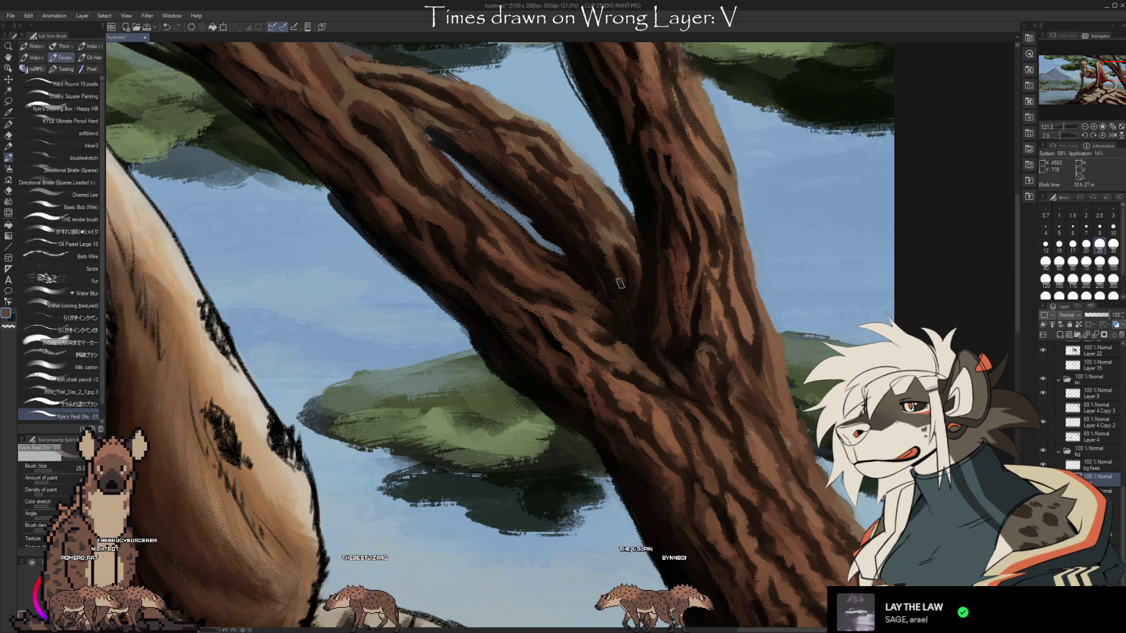
{"action": "left_click", "coordinate": [604, 227], "text": "alt"}
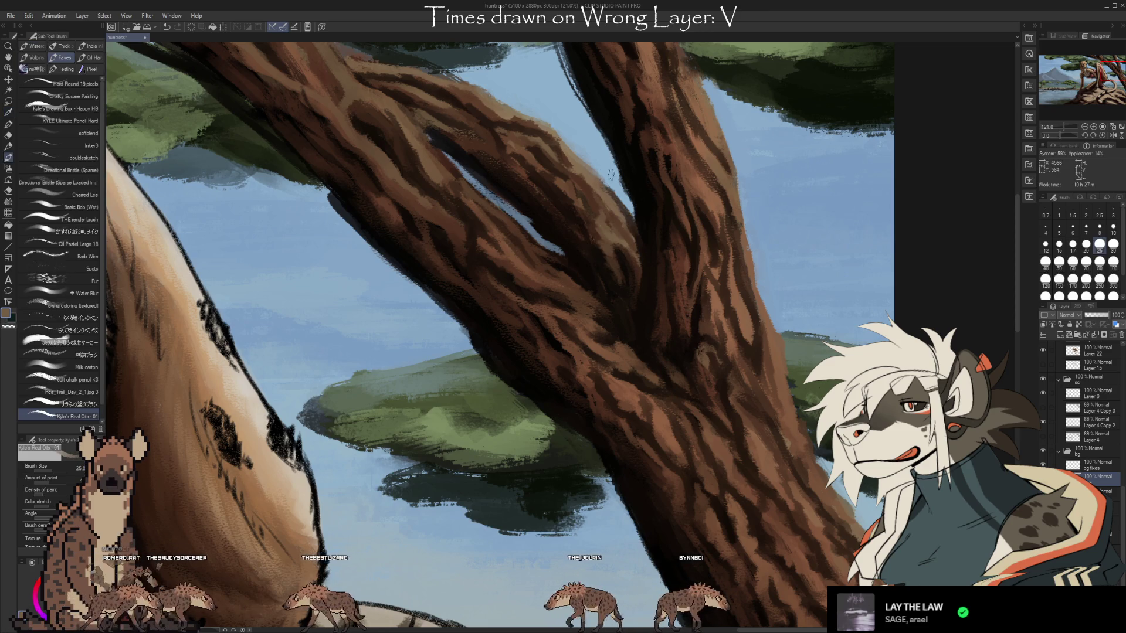
{"action": "left_click", "coordinate": [626, 212], "text": "alt"}
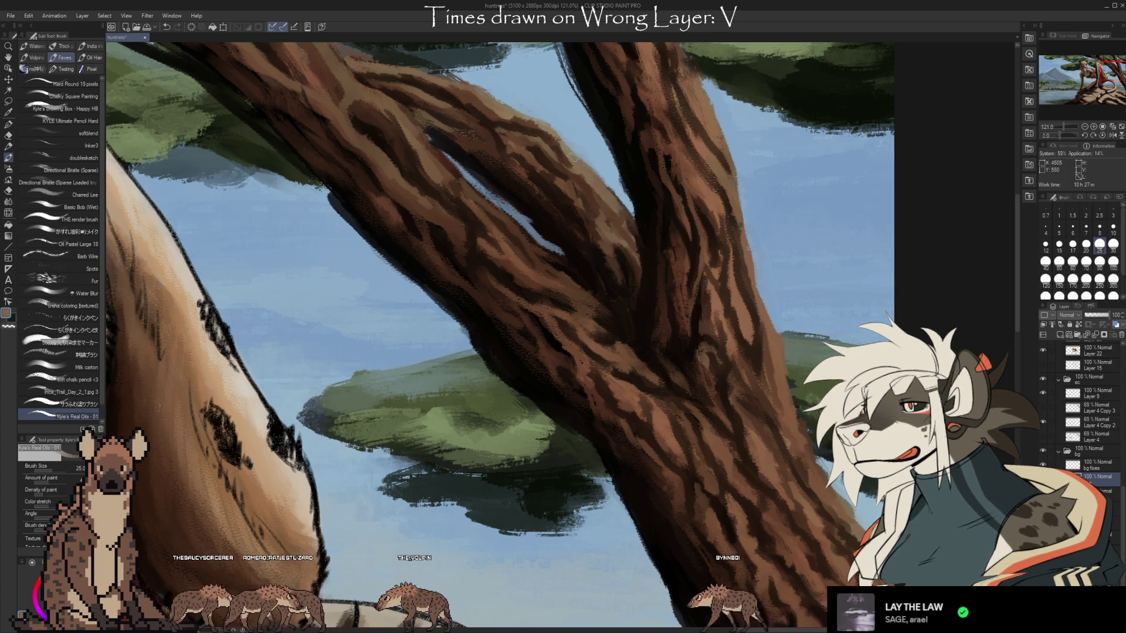
{"action": "left_click_drag", "start_coordinate": [759, 241], "coordinate": [759, 322]}
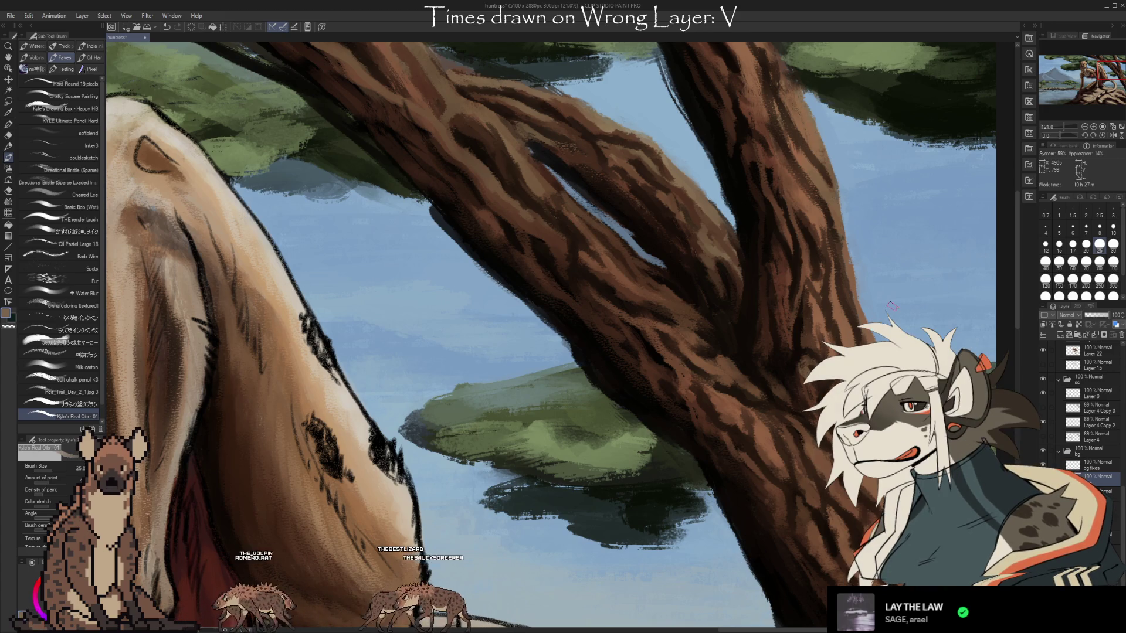
Add bark strokes along the upper branch with browns sampled from the branch
{"action": "left_click", "coordinate": [656, 219], "text": "alt"}
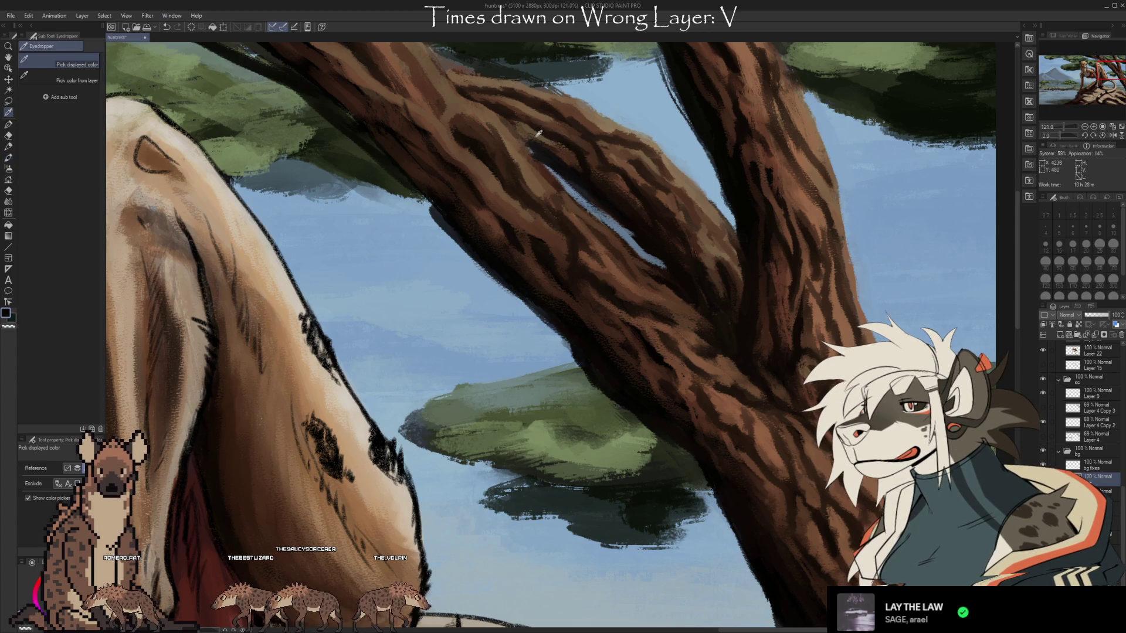
{"action": "left_click", "coordinate": [563, 150], "text": "alt"}
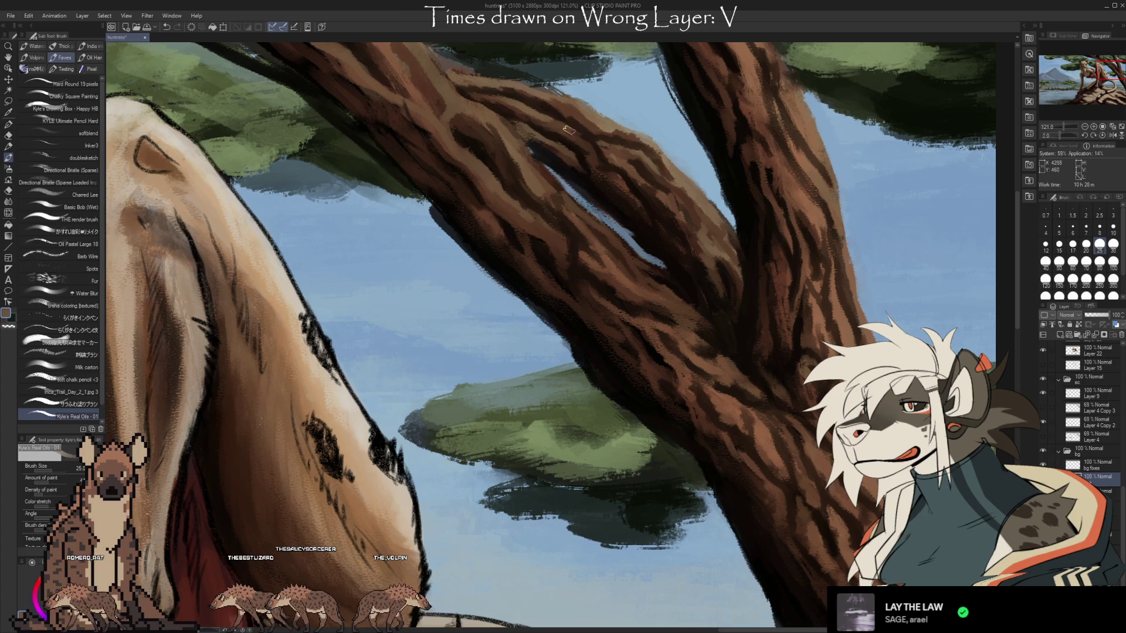
{"action": "left_click", "coordinate": [545, 118], "text": "alt"}
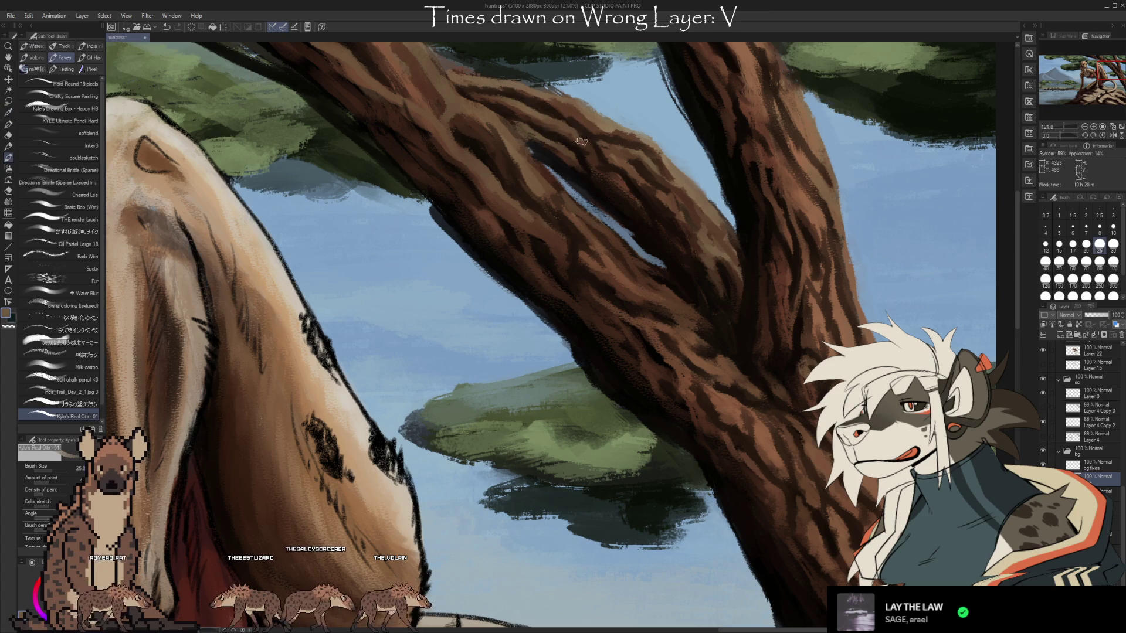
{"action": "left_click", "coordinate": [607, 127], "text": "alt"}
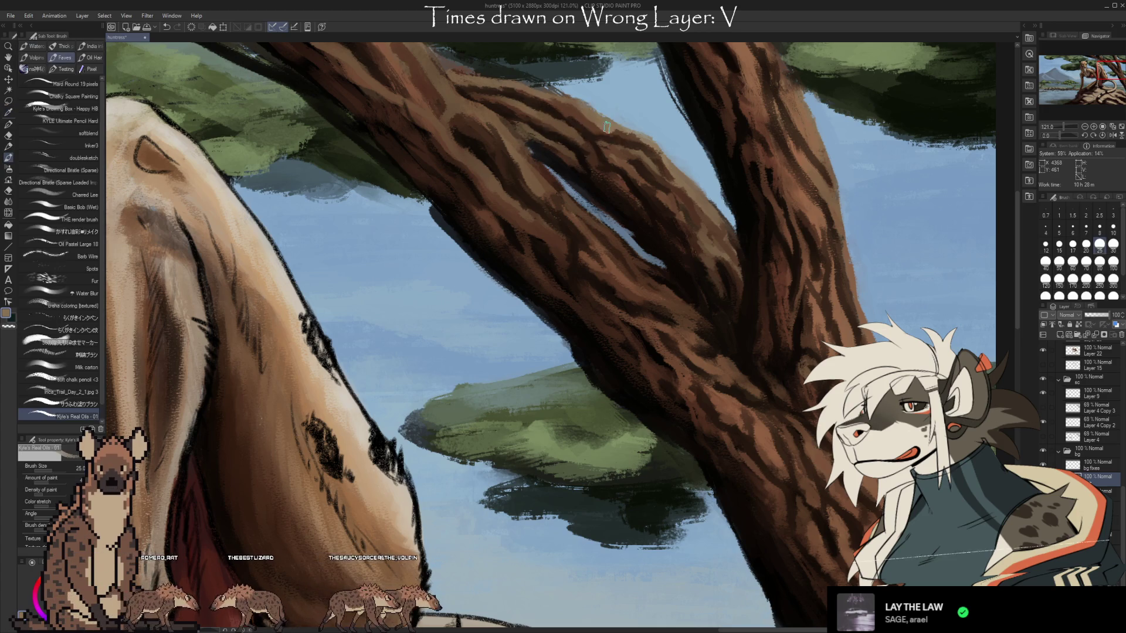
{"action": "left_click", "coordinate": [563, 98], "text": "alt"}
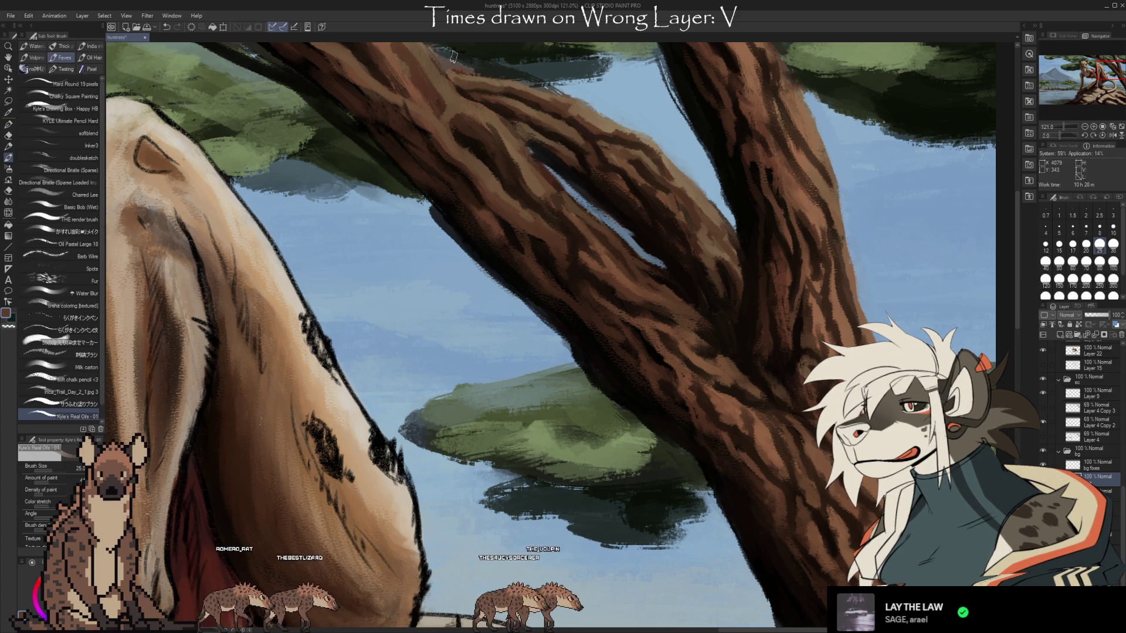
Soften the dark bark near the fork with lighter reddish-brown streaks
{"action": "key", "text": "alt"}
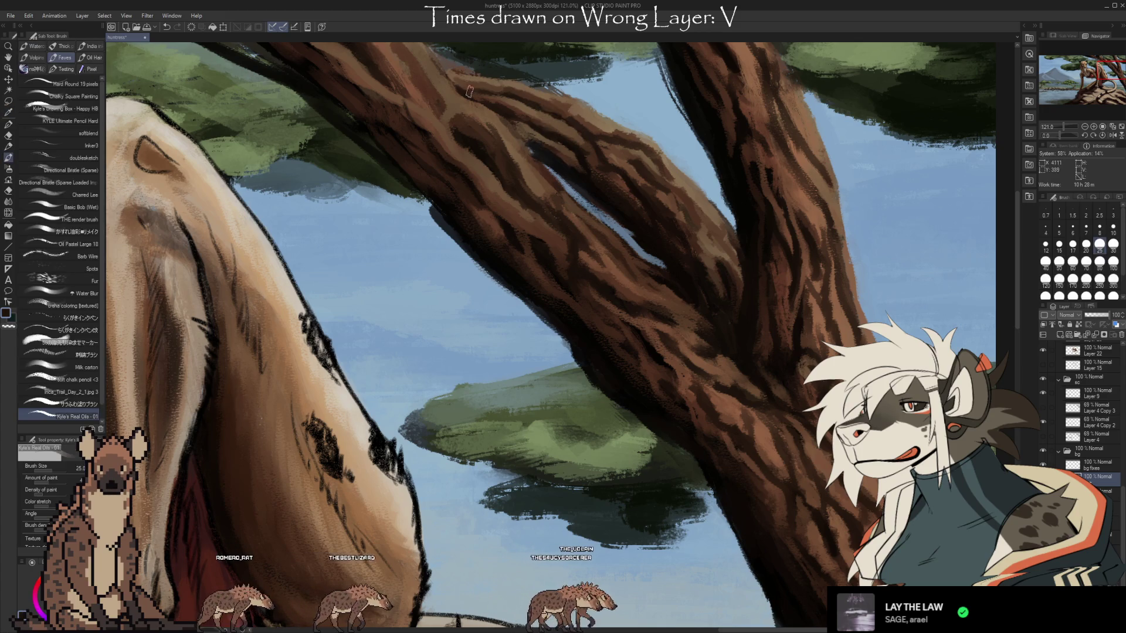
{"action": "left_click", "coordinate": [495, 90], "text": "alt"}
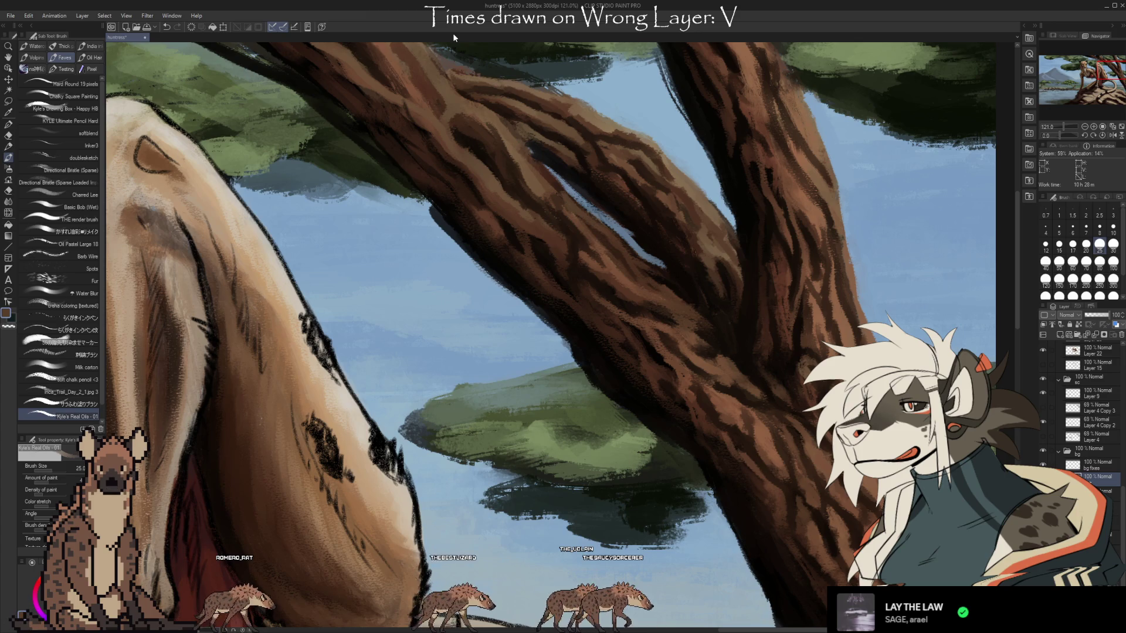
{"action": "left_click", "coordinate": [663, 171], "text": "alt"}
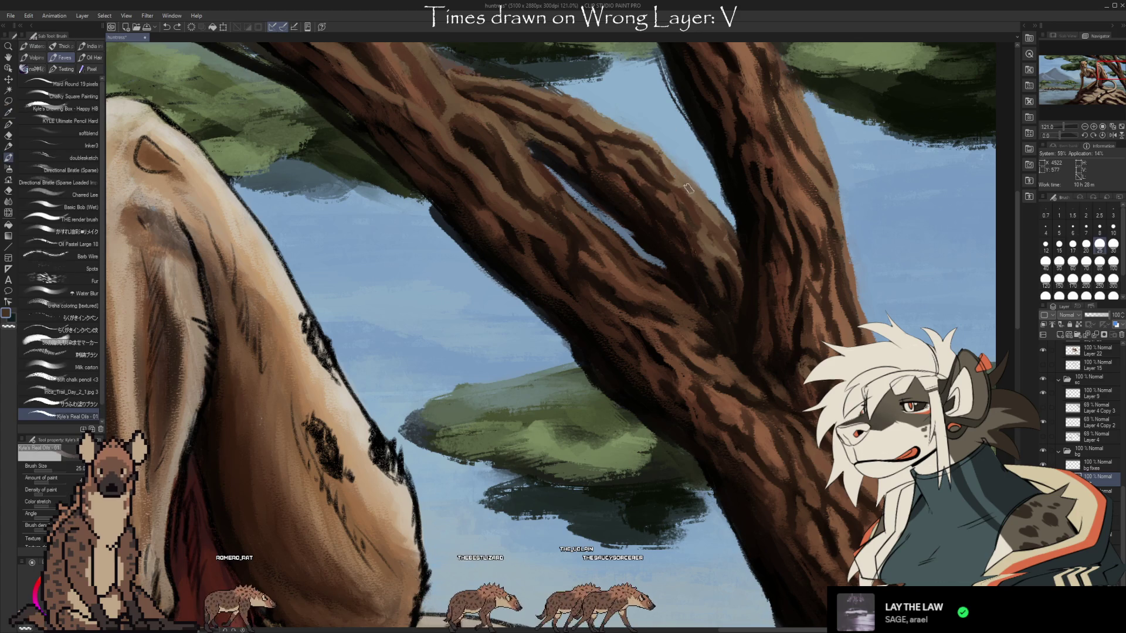
{"action": "left_click", "coordinate": [712, 216], "text": "alt"}
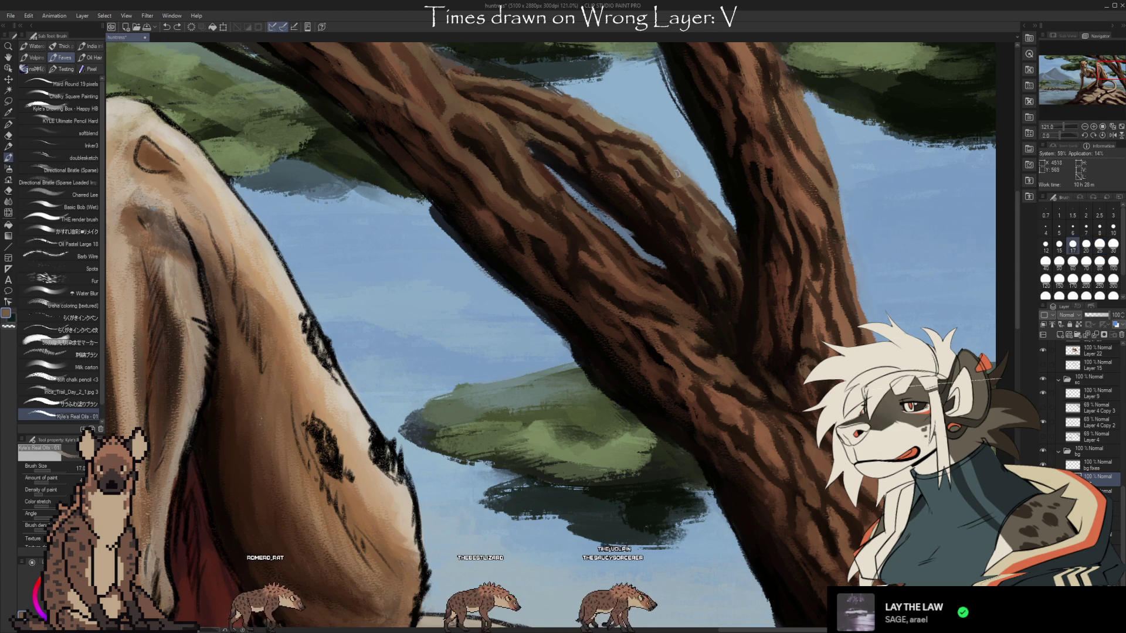
{"action": "left_click", "coordinate": [716, 249], "text": "alt"}
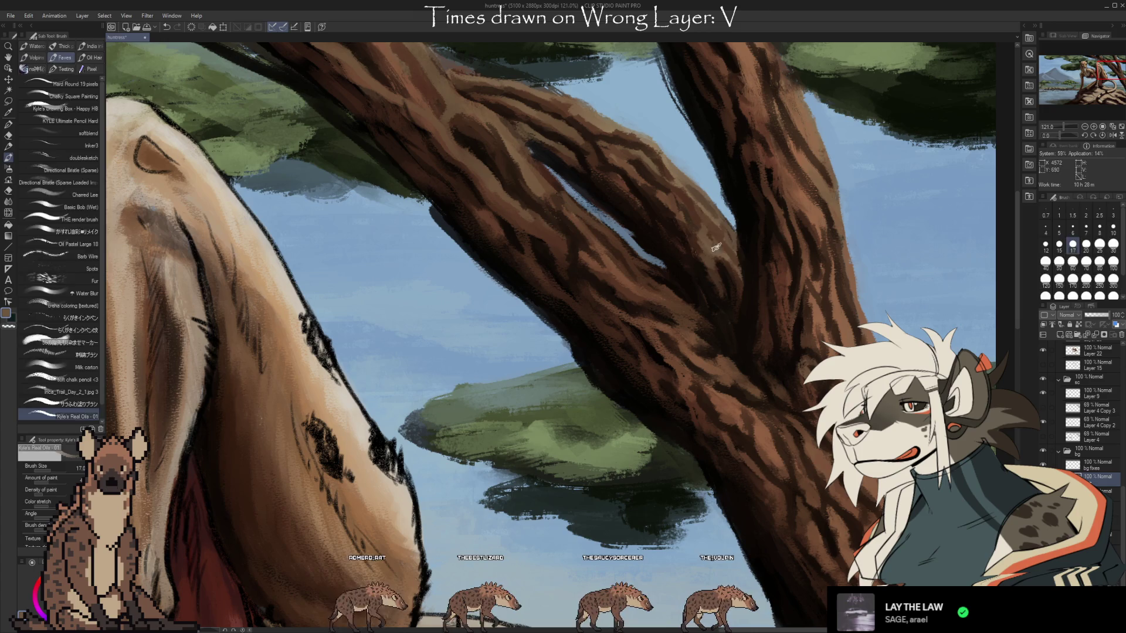
{"action": "left_click", "coordinate": [734, 240], "text": "alt"}
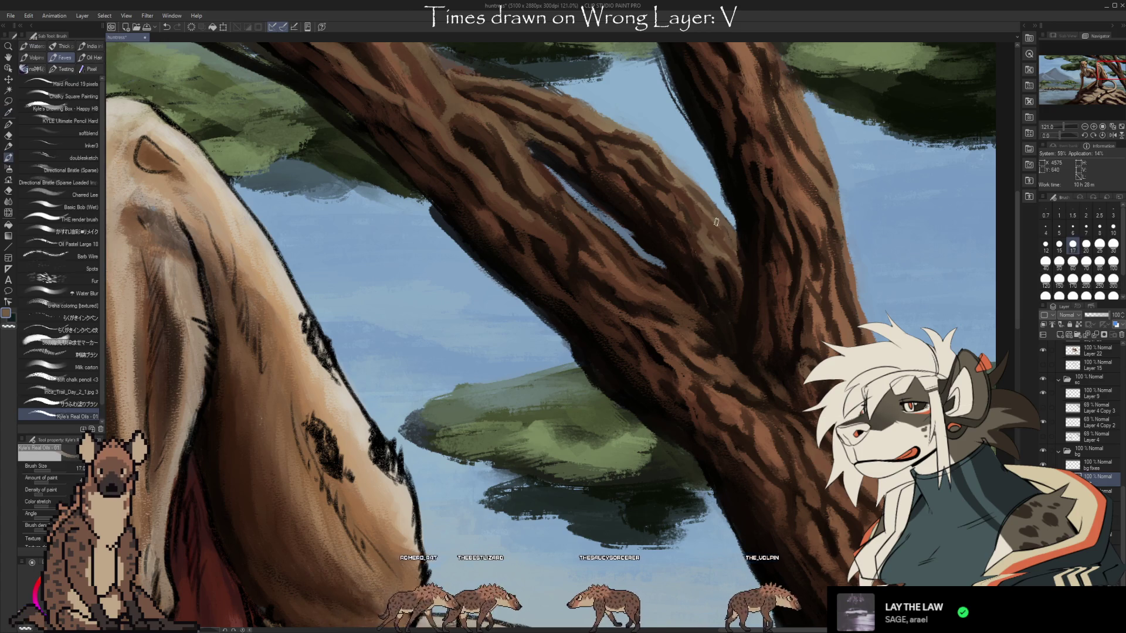
{"action": "left_click", "coordinate": [703, 205], "text": "alt"}
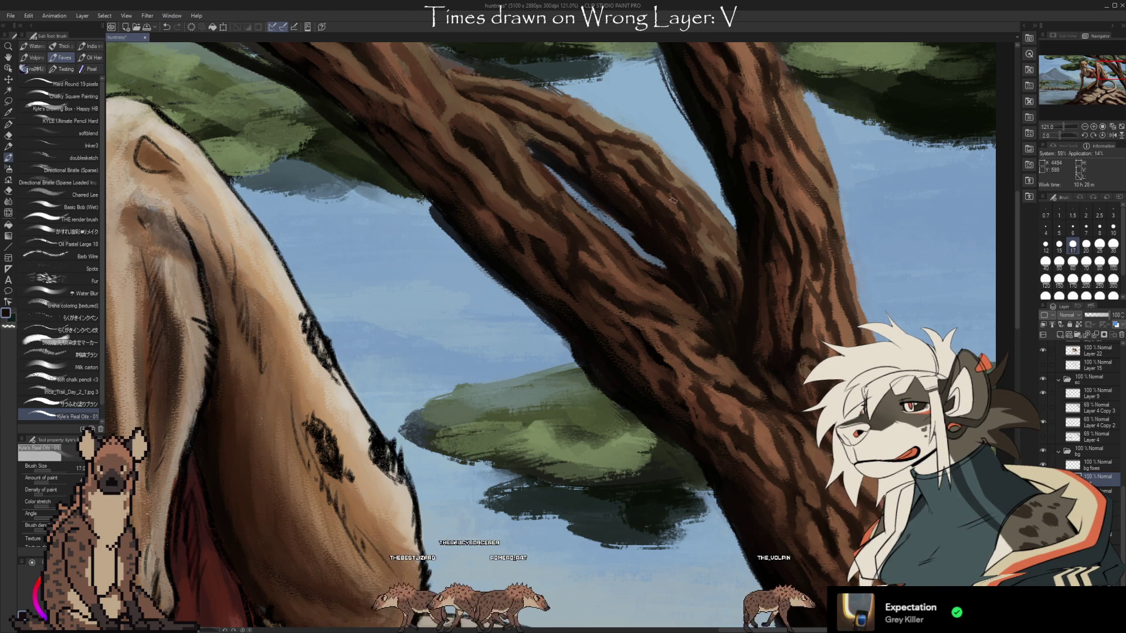
{"action": "left_click", "coordinate": [669, 203], "text": "alt"}
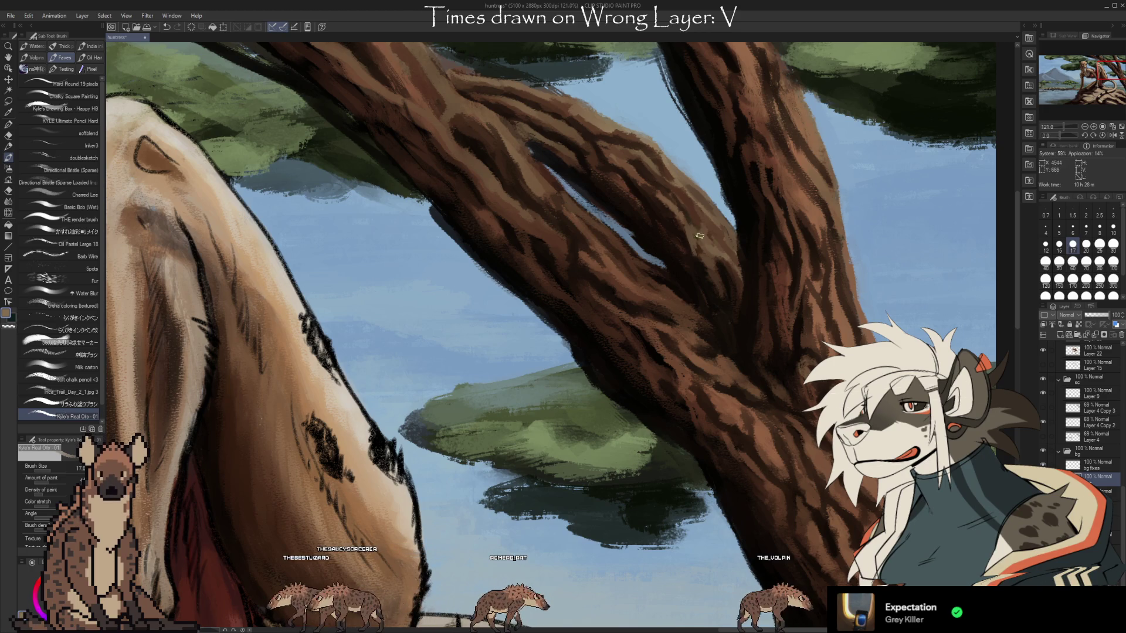
Paint darker bark strokes on the branch underside with sampled browns
{"action": "left_click", "coordinate": [674, 209], "text": "alt"}
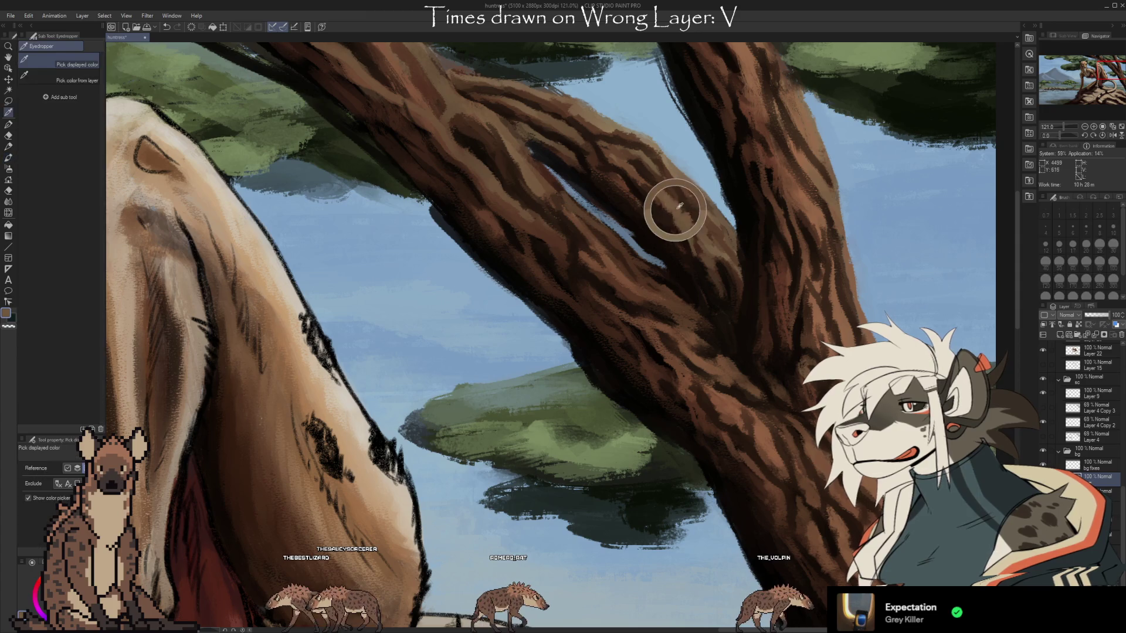
{"action": "left_click", "coordinate": [689, 247], "text": "alt"}
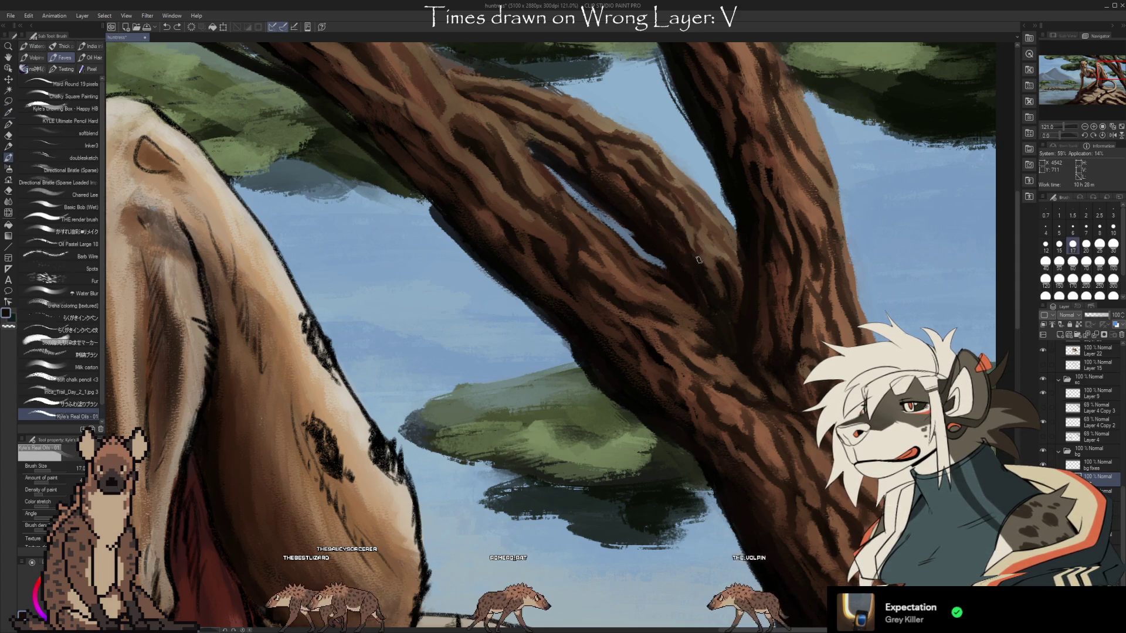
{"action": "left_click", "coordinate": [698, 249], "text": "alt"}
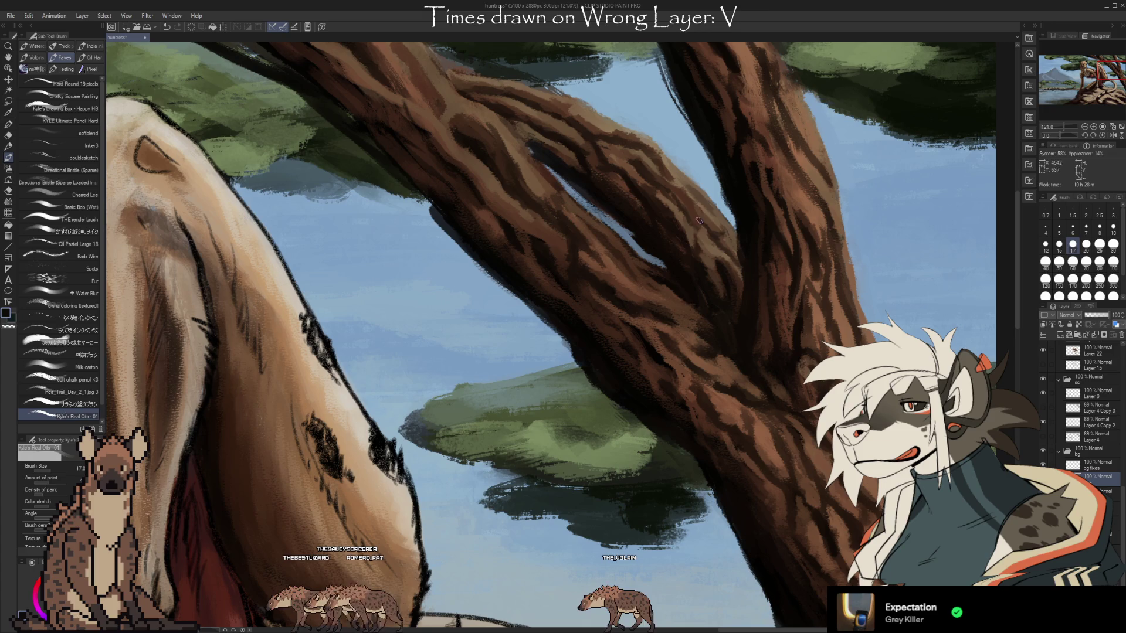
{"action": "left_click", "coordinate": [704, 215], "text": "alt"}
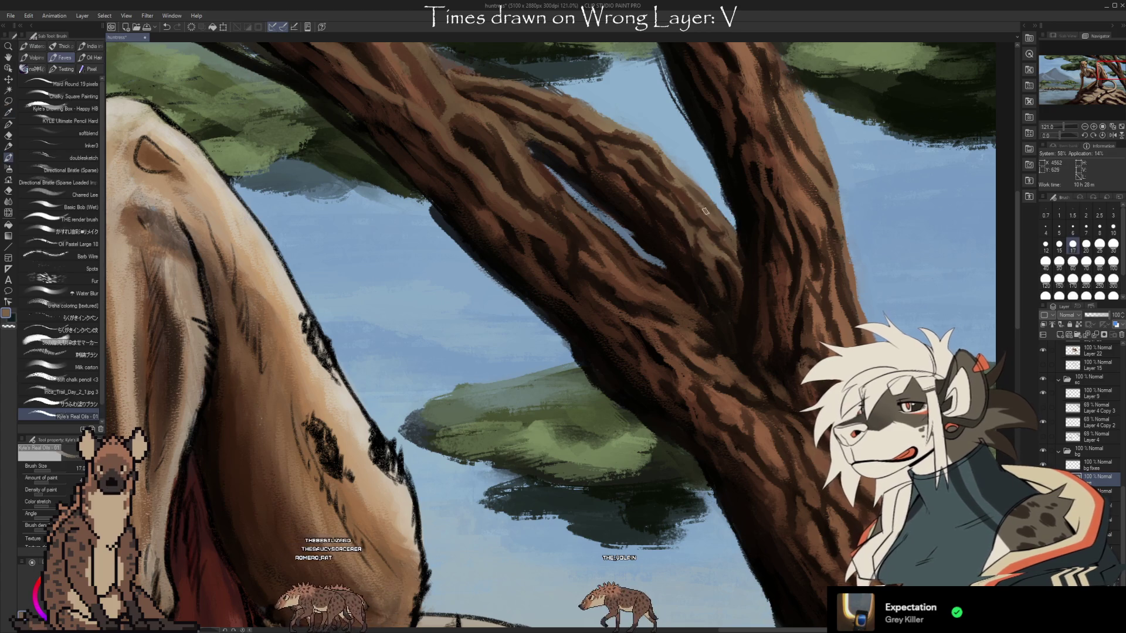
{"action": "key", "text": "alt"}
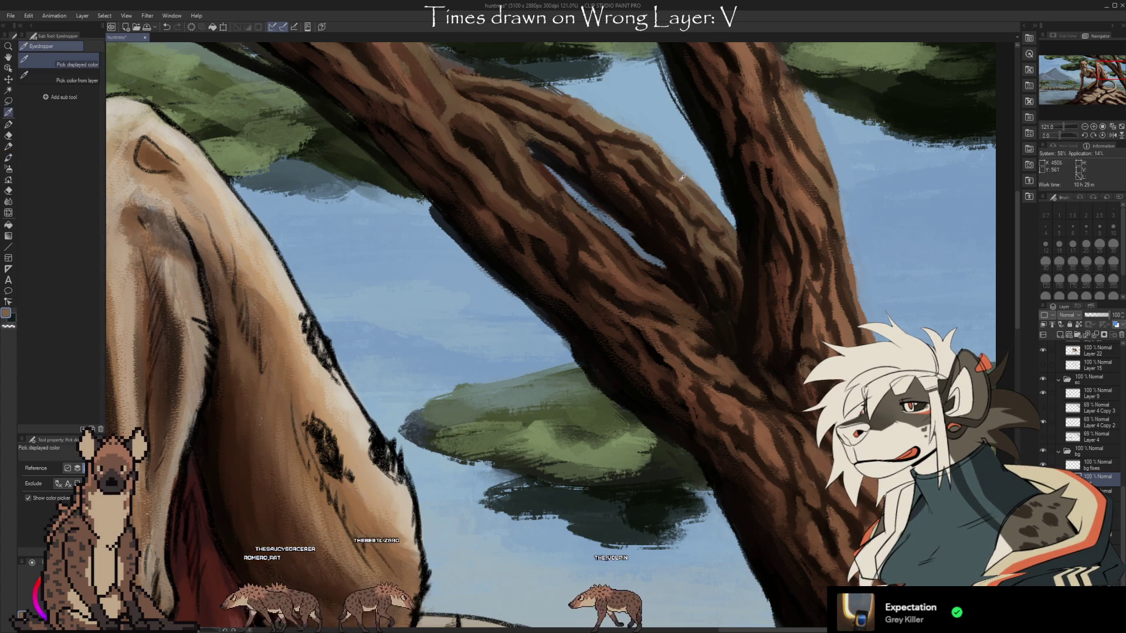
{"action": "left_click", "coordinate": [687, 201], "text": "alt"}
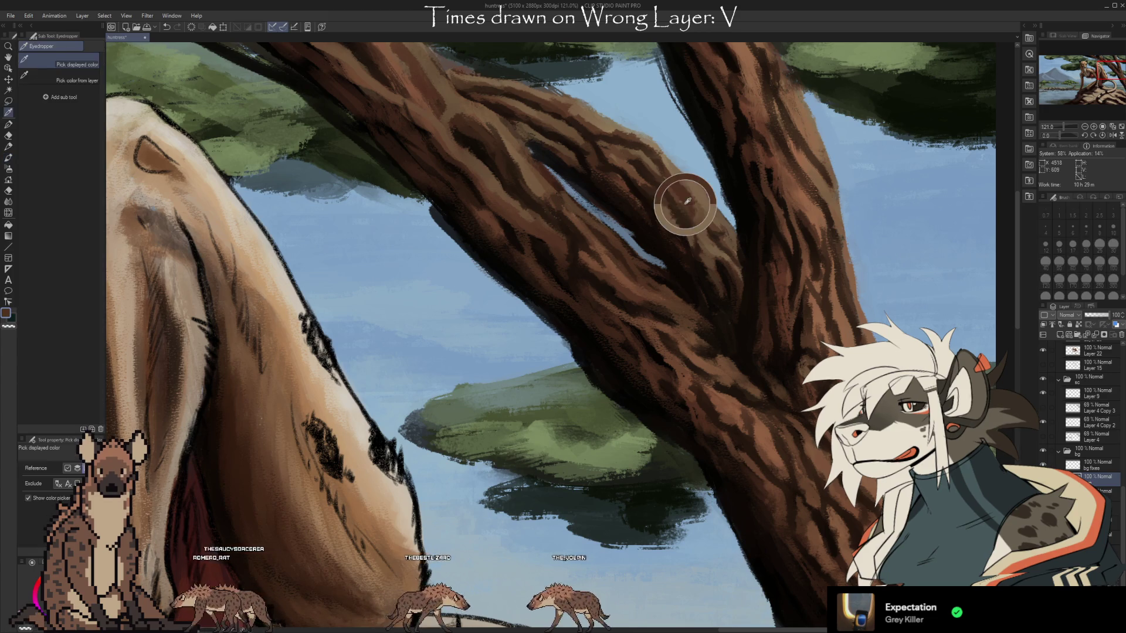
{"action": "left_click", "coordinate": [698, 221], "text": "alt"}
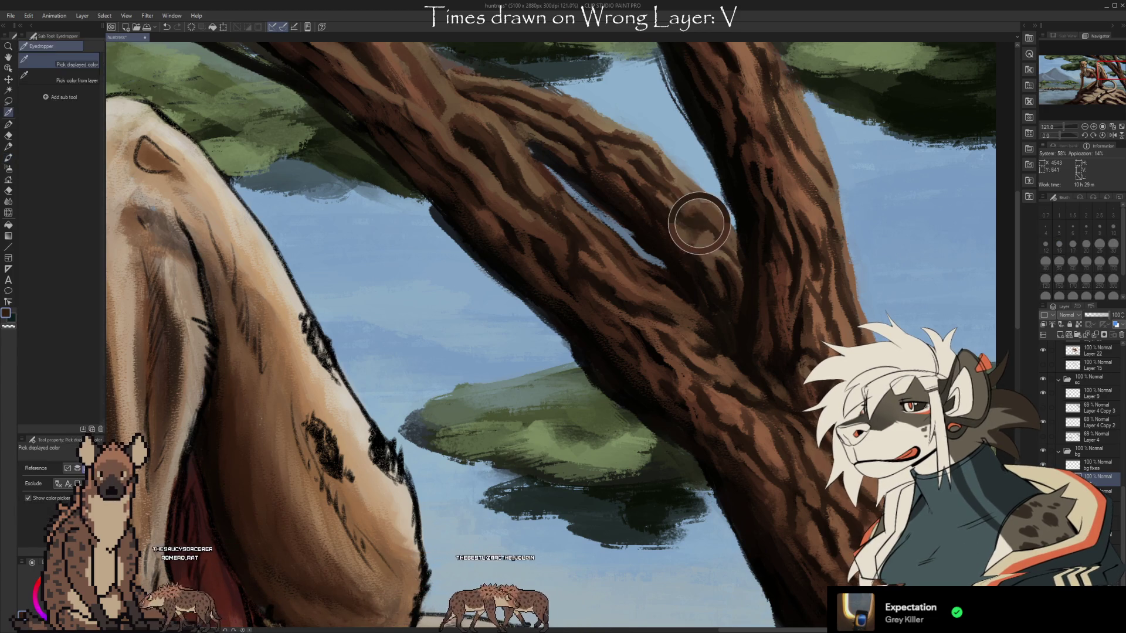
{"action": "left_click", "coordinate": [711, 211], "text": "alt"}
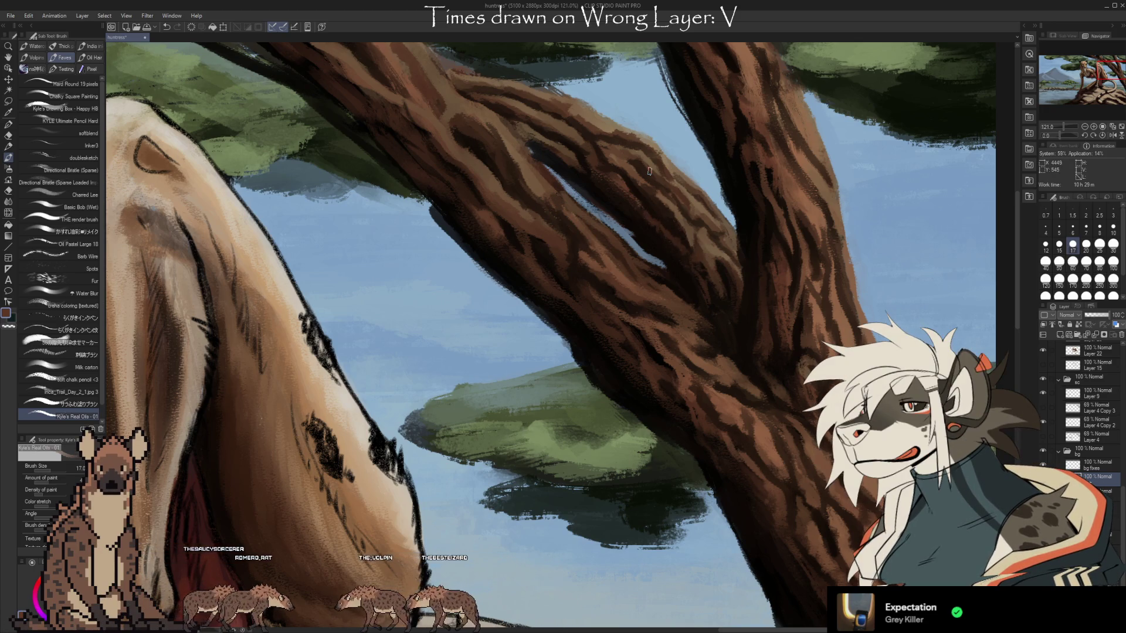
Enlarge the brush to size 30 and keep painting bark on the branch
{"action": "key", "text": "bracketright"}
{"action": "key", "text": "bracketright"}
{"action": "key", "text": "bracketright"}
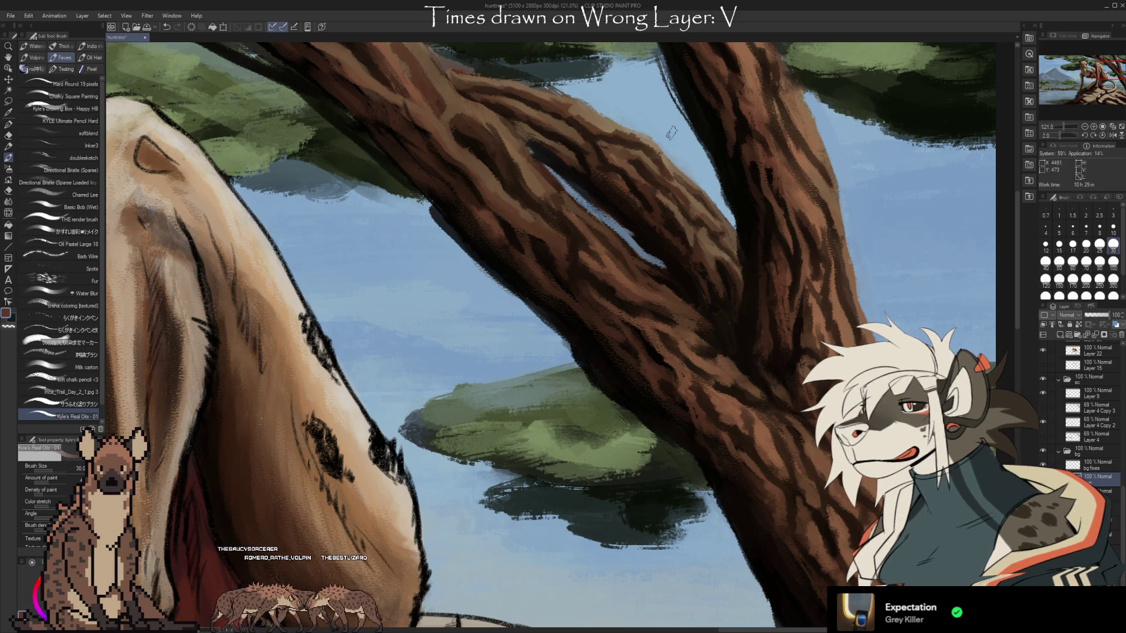
{"action": "key", "text": "i"}
{"action": "key", "text": "b"}
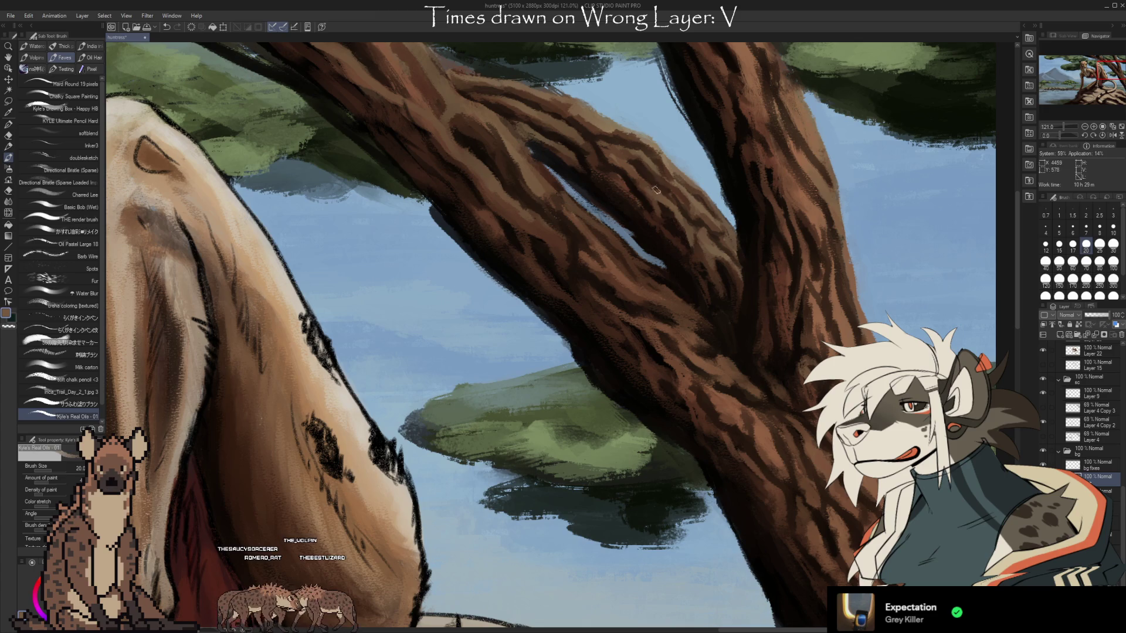
Check the whole figure, return to about 65% on the cheetah's knee and trunk, and sample the dark bark colour
{"action": "left_click_drag", "start_coordinate": [700, 113], "coordinate": [641, 125]}
{"action": "scroll", "coordinate": [522, 334], "scroll_direction": "down", "scroll_amount": 4}
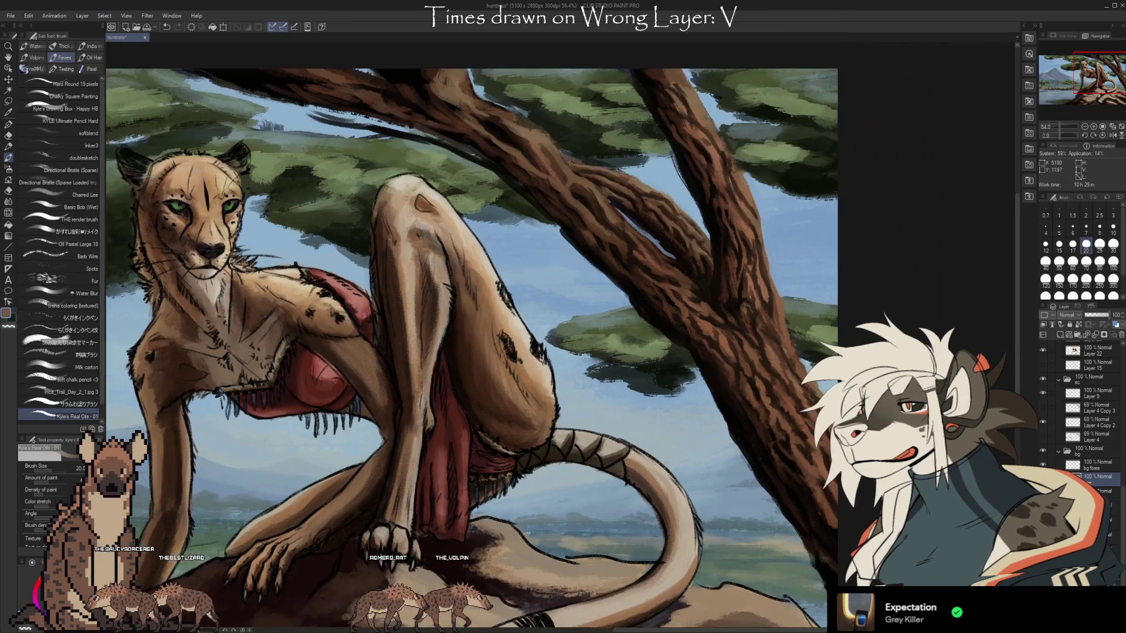
{"action": "scroll", "coordinate": [469, 334], "scroll_direction": "up", "scroll_amount": 1}
{"action": "mouse_move", "coordinate": [917, 574]}
{"action": "left_mouse_down"}
{"action": "mouse_move", "coordinate": [881, 558]}
{"action": "mouse_move", "coordinate": [898, 620]}
{"action": "left_mouse_up"}
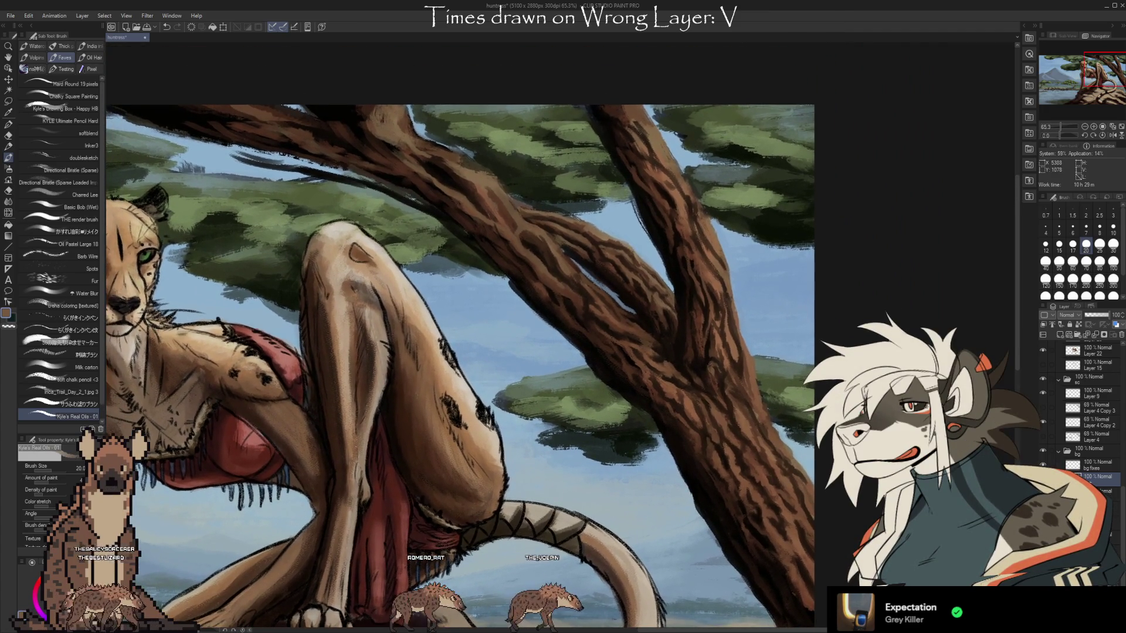
{"action": "mouse_move", "coordinate": [457, 352]}
{"action": "left_mouse_down"}
{"action": "mouse_move", "coordinate": [418, 311]}
{"action": "mouse_move", "coordinate": [421, 278]}
{"action": "left_mouse_up"}
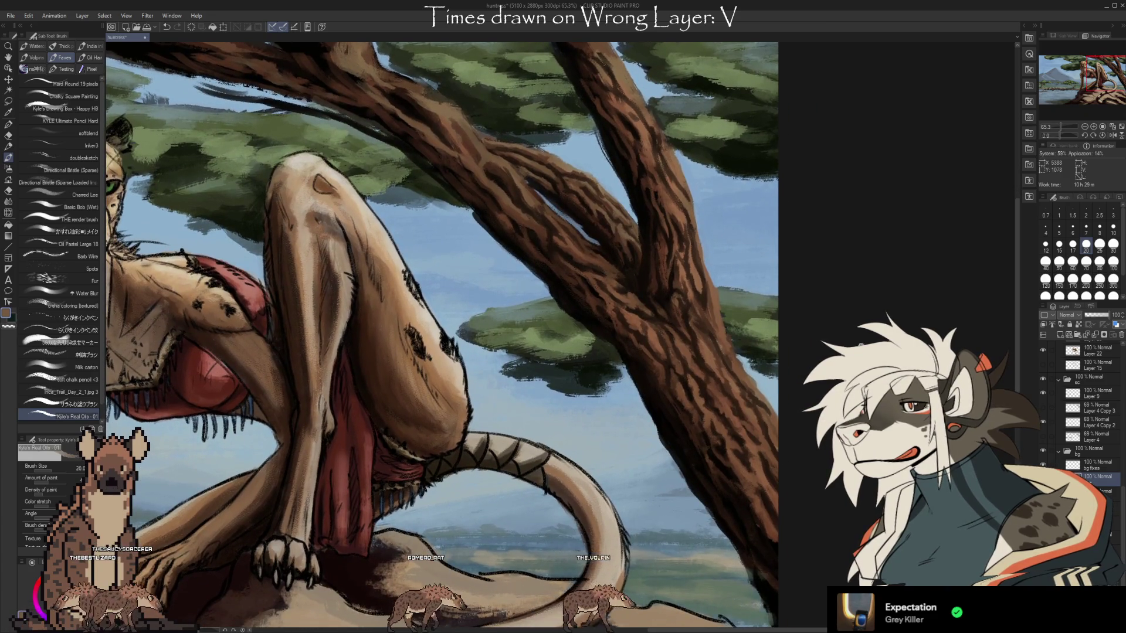
{"action": "left_click_drag", "start_coordinate": [446, 335], "coordinate": [455, 337]}
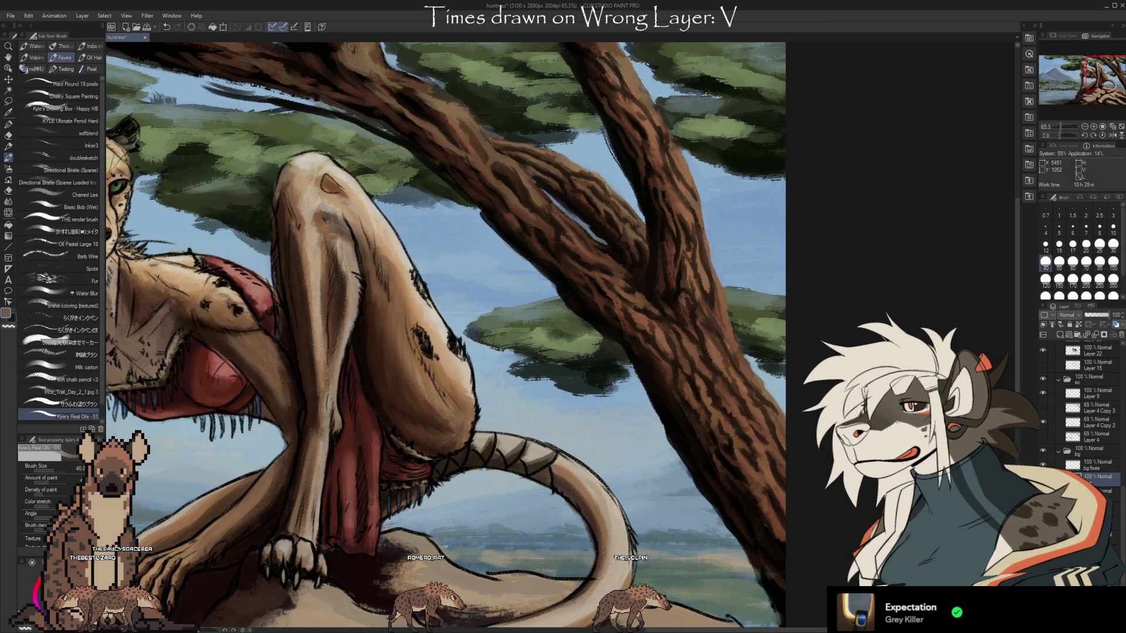
{"action": "left_click", "coordinate": [710, 391], "text": "alt"}
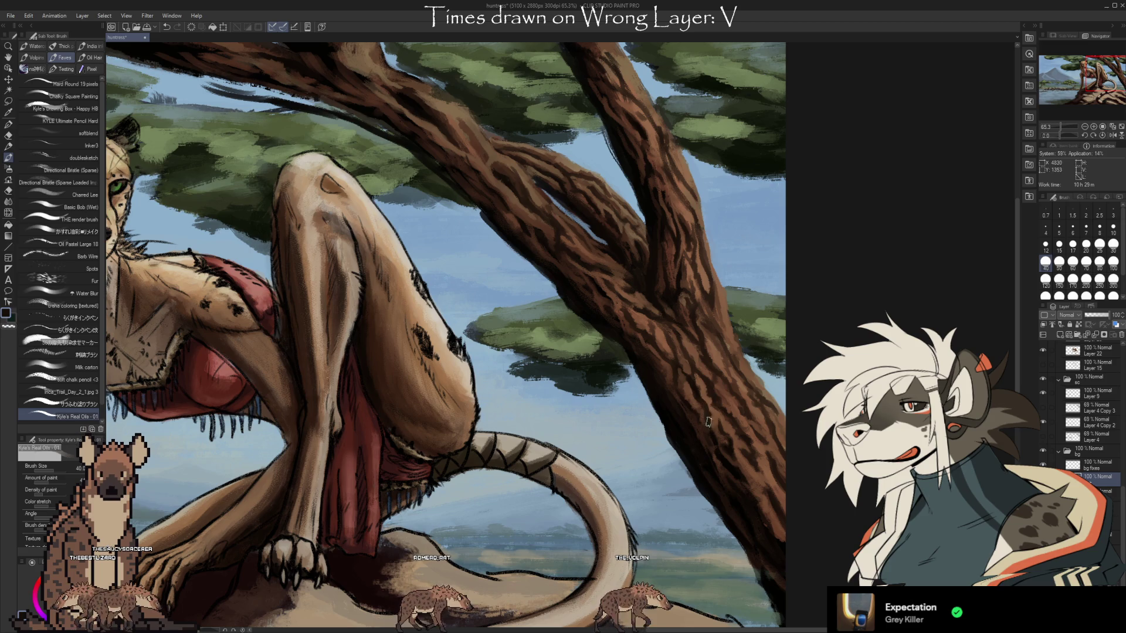
Paint darker bark streaks on the lower trunk with browns sampled from it
{"action": "left_click", "coordinate": [715, 443], "text": "alt"}
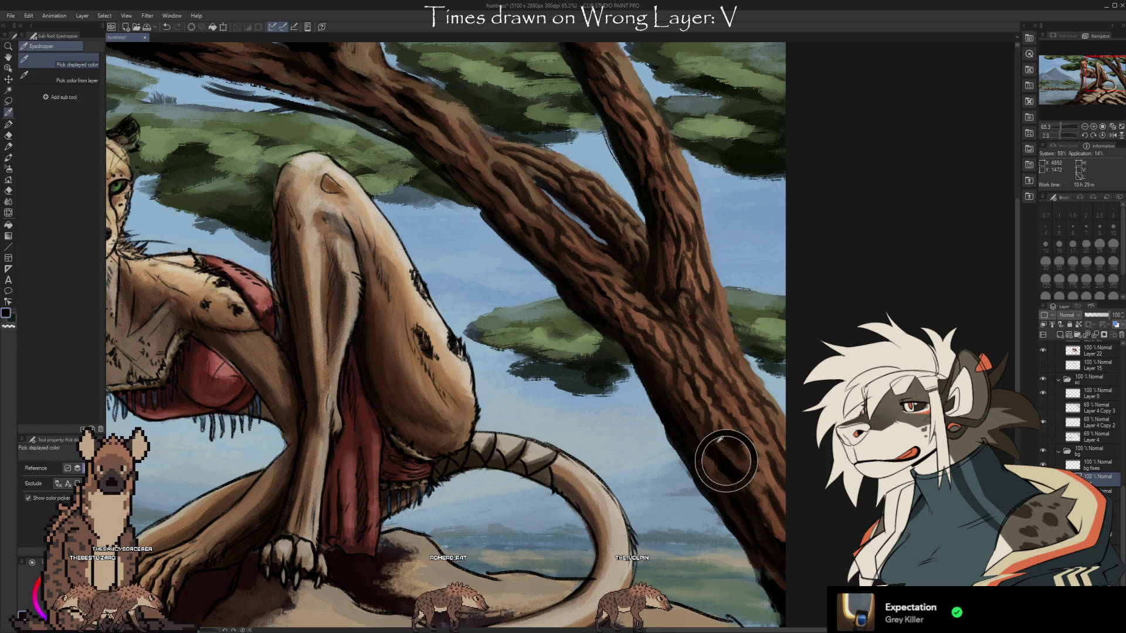
{"action": "left_click", "coordinate": [715, 427], "text": "alt"}
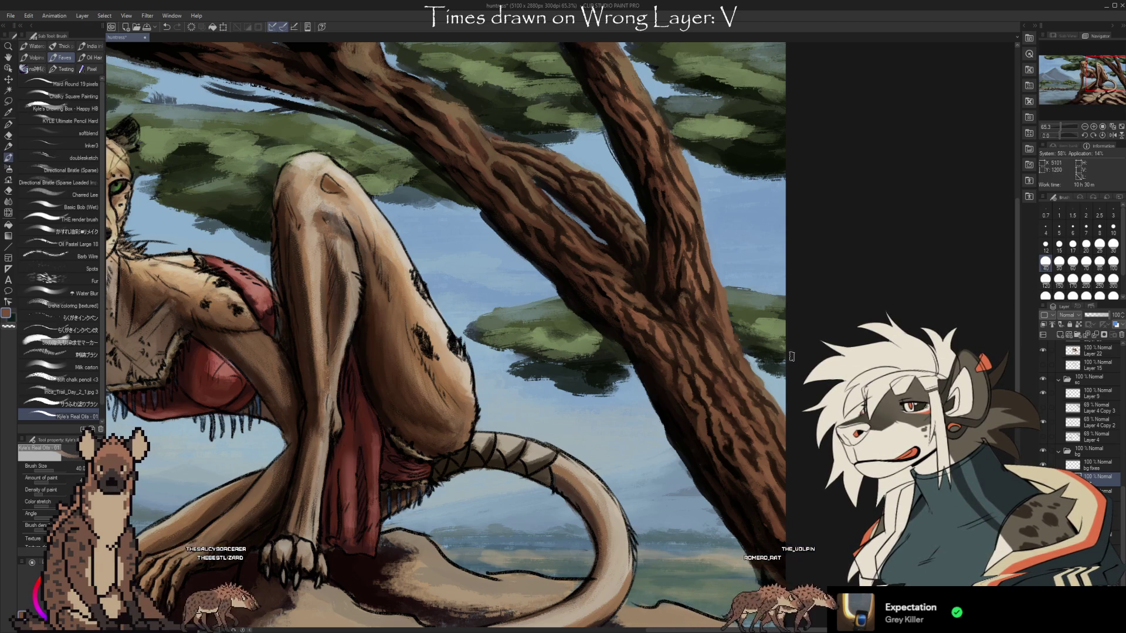
{"action": "key", "text": "i"}
{"action": "left_click", "coordinate": [766, 389]}
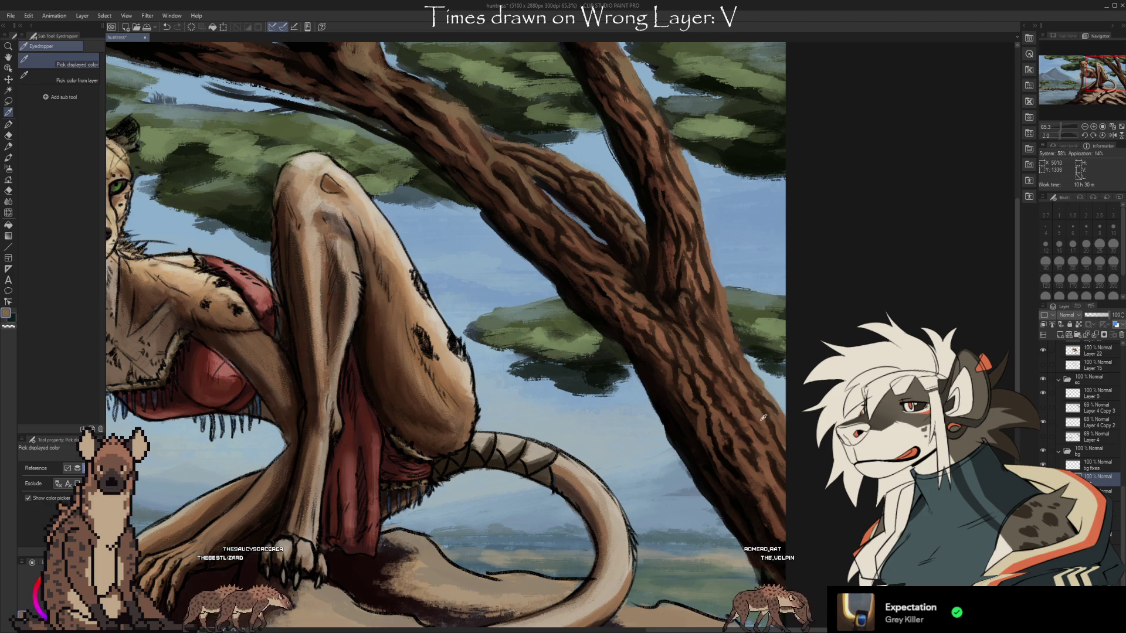
{"action": "key", "text": "b"}
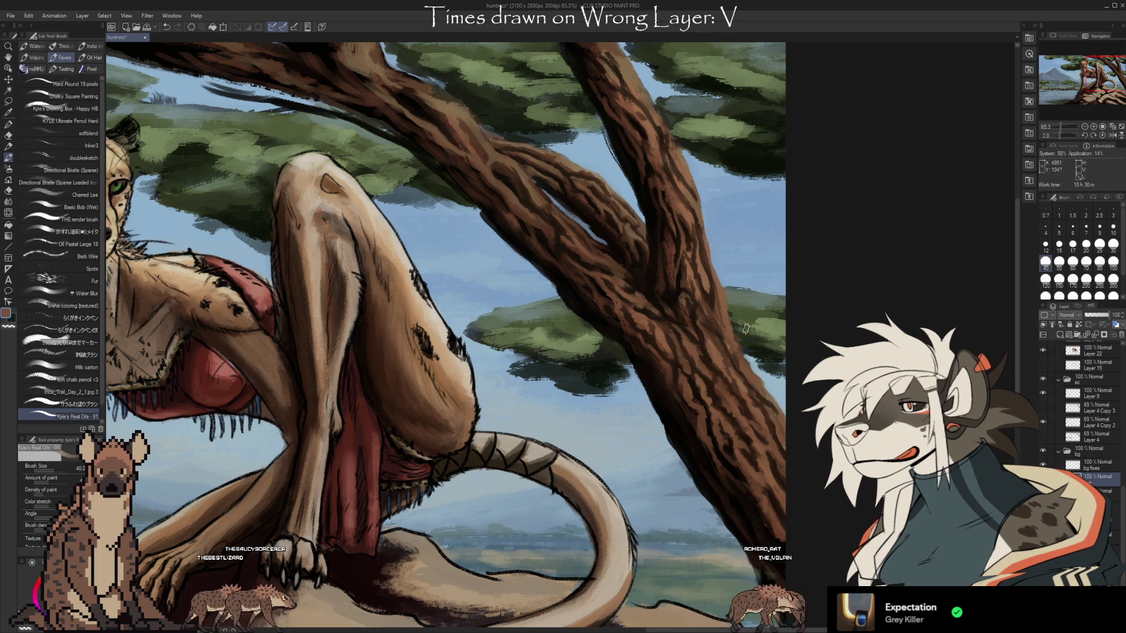
{"action": "left_click", "coordinate": [738, 392], "text": "alt"}
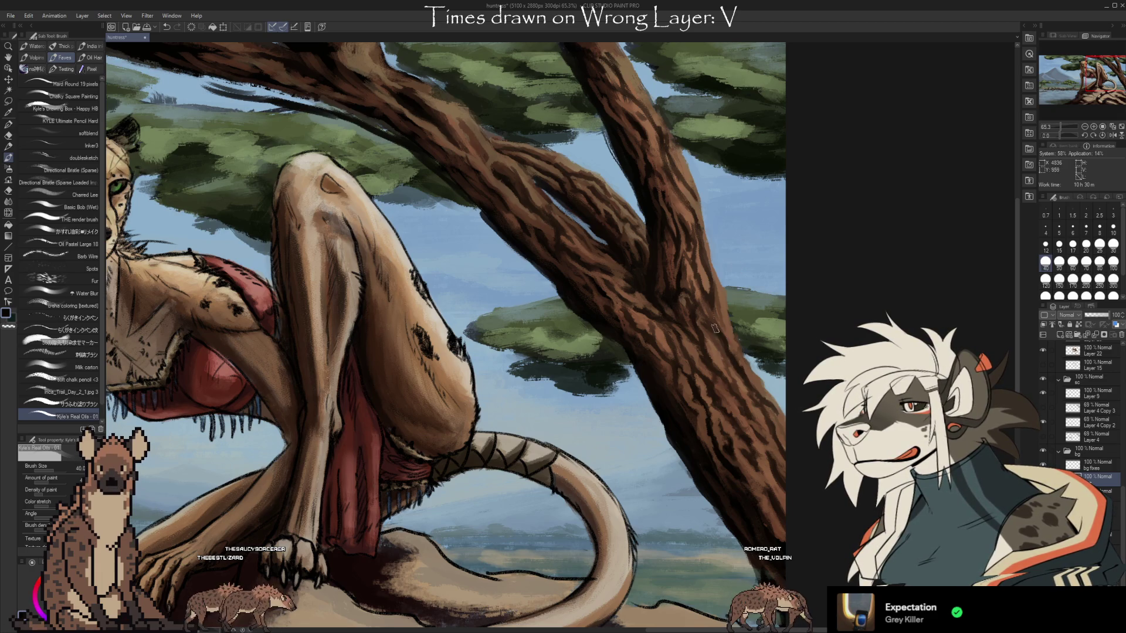
{"action": "left_click", "coordinate": [711, 343], "text": "alt"}
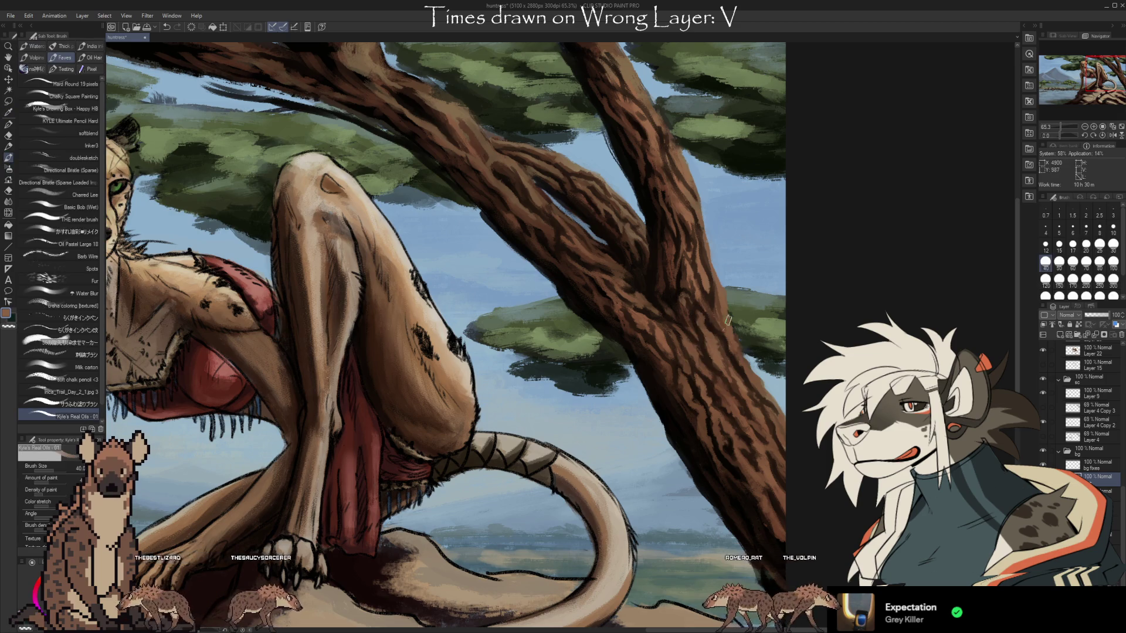
{"action": "left_click", "coordinate": [711, 322], "text": "alt"}
Continue layering trunk-brown bark strokes beside the cheetah's raised knee
{"action": "key", "text": "i"}
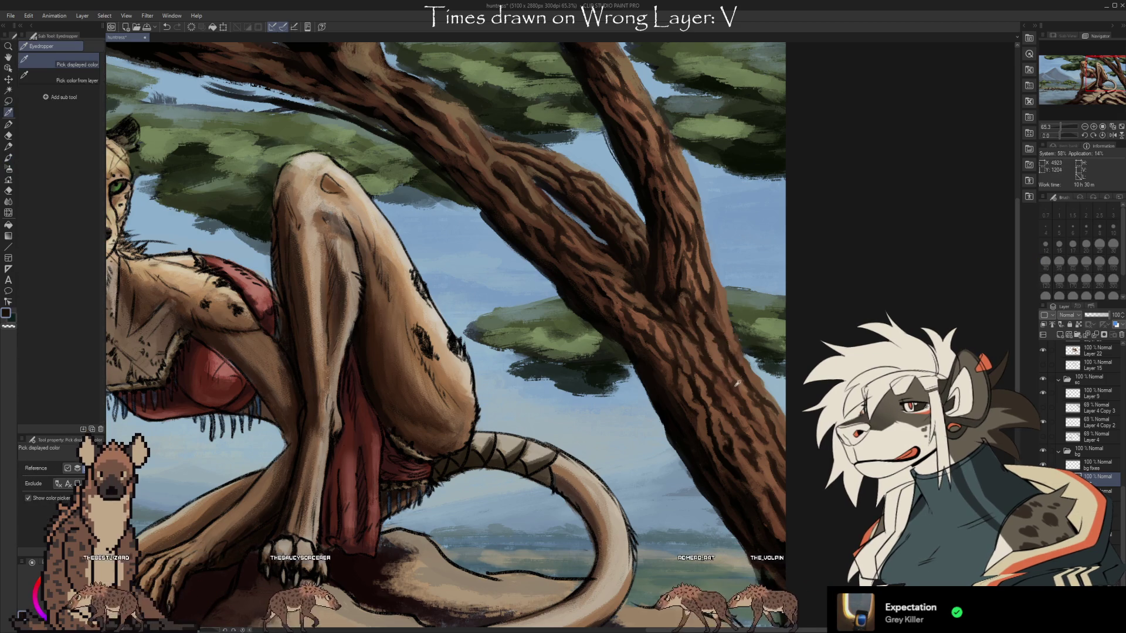
{"action": "left_click", "coordinate": [734, 389], "text": "alt"}
{"action": "left_click", "coordinate": [731, 350], "text": "alt"}
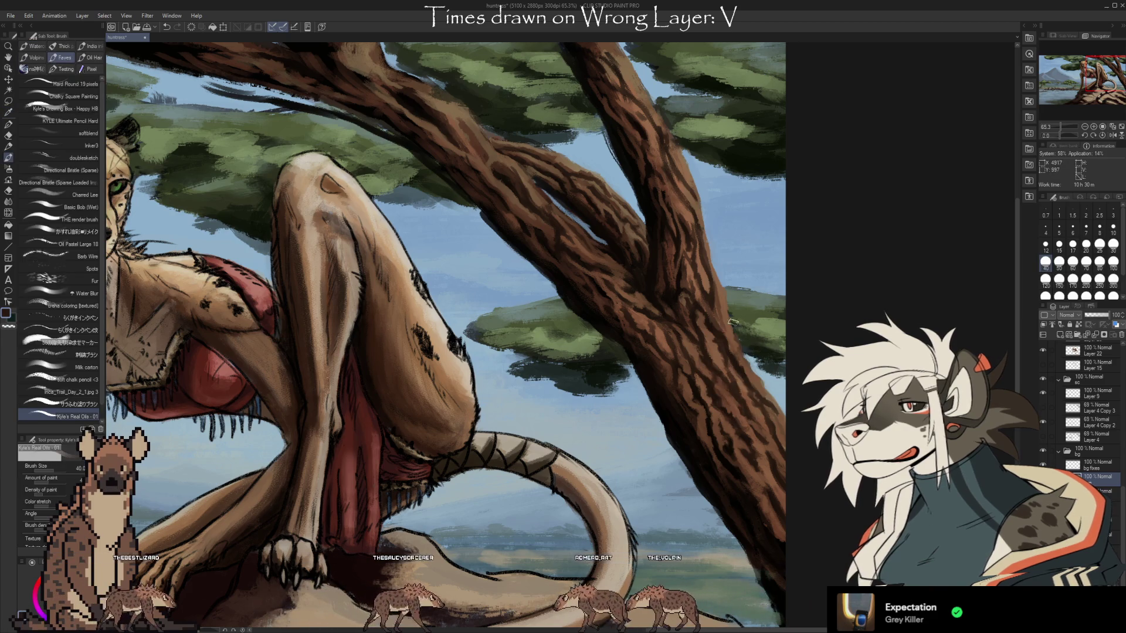
{"action": "left_click", "coordinate": [724, 366], "text": "alt"}
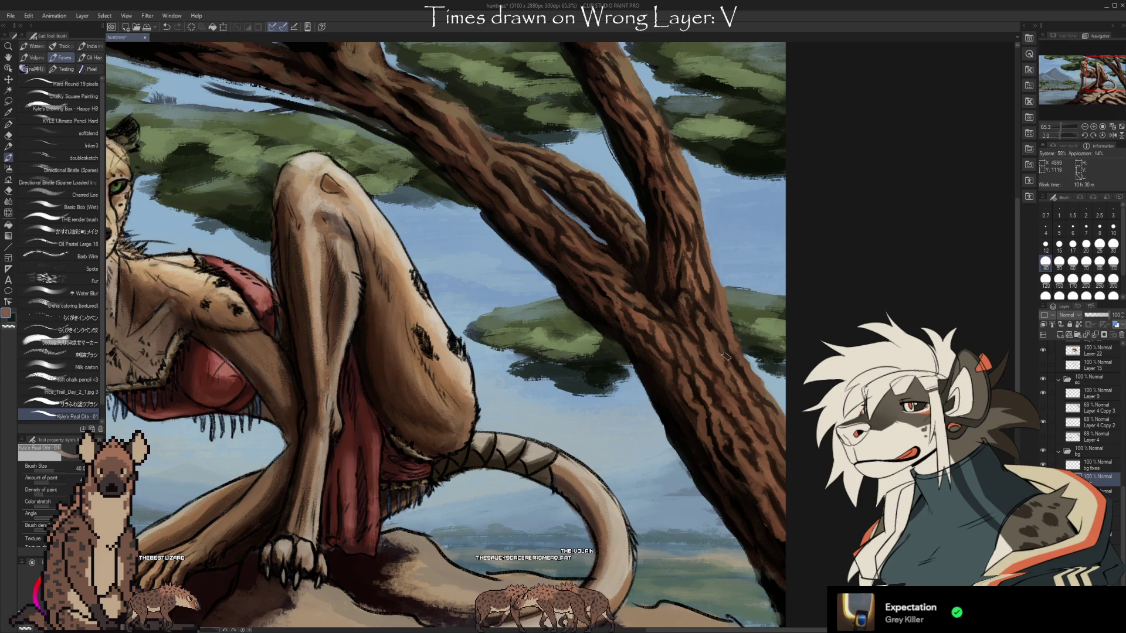
{"action": "key", "text": "alt"}
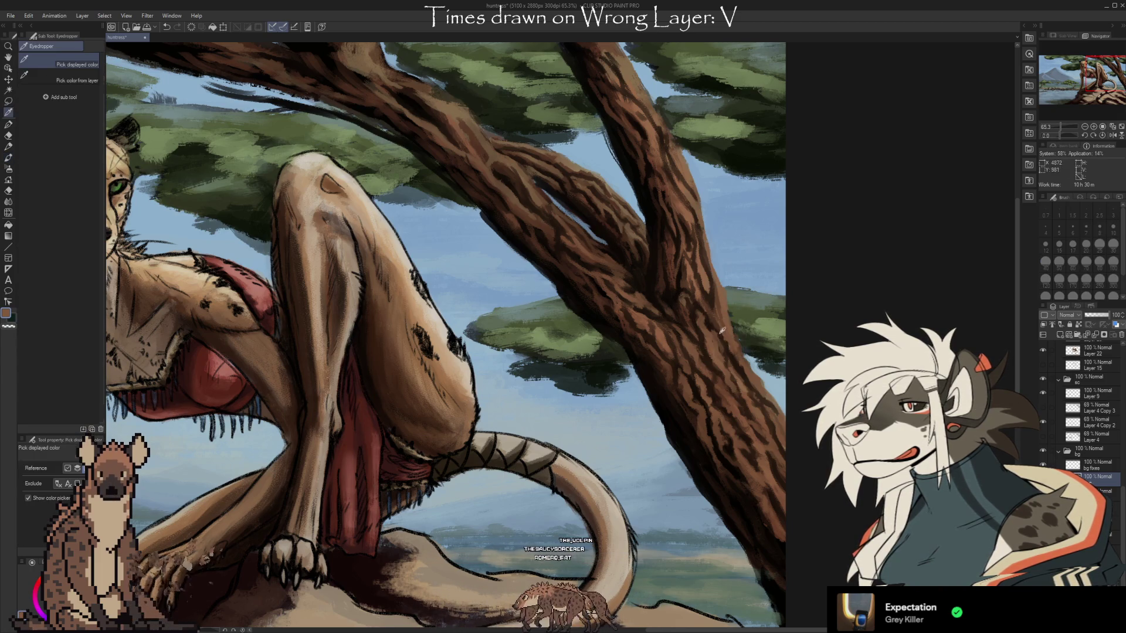
{"action": "left_click", "coordinate": [722, 330], "text": "alt"}
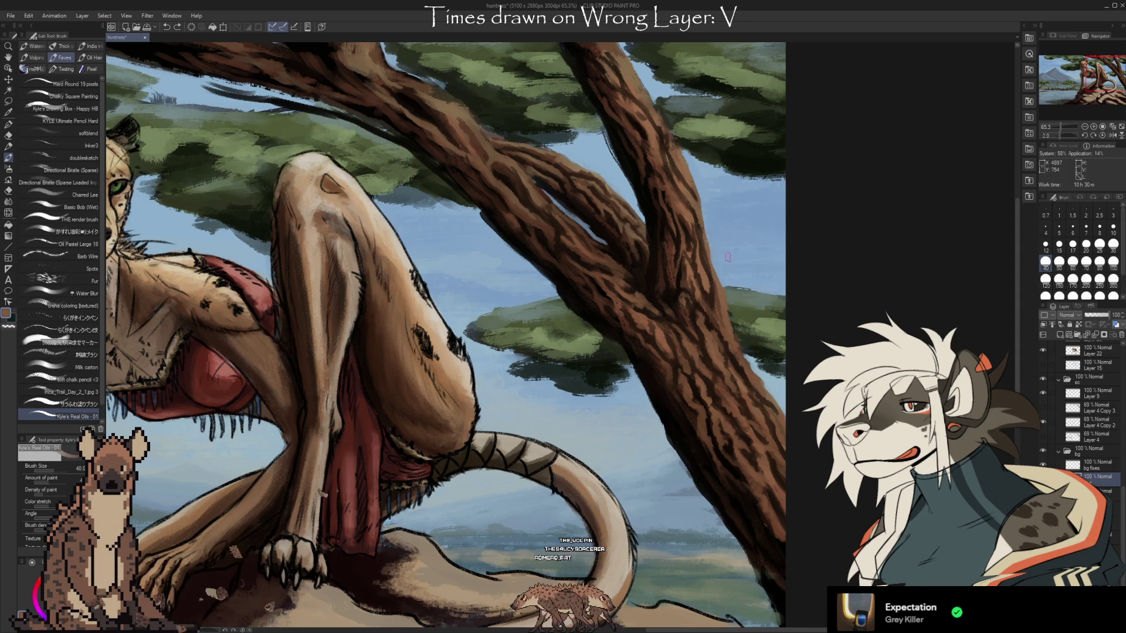
{"action": "left_click", "coordinate": [744, 384], "text": "alt"}
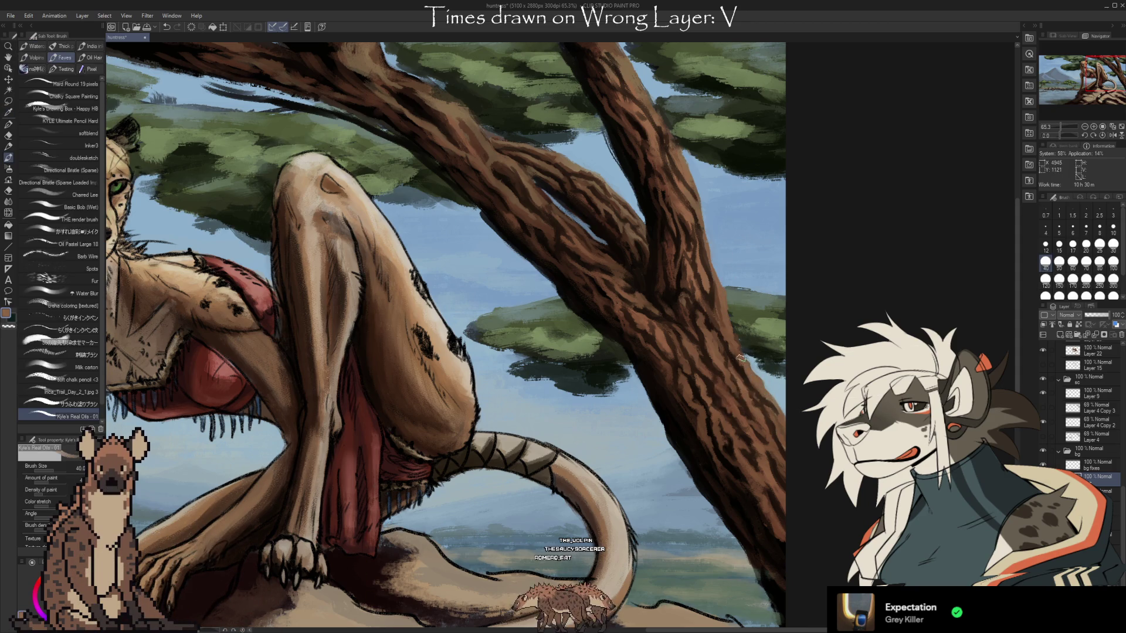
{"action": "left_click", "coordinate": [738, 369], "text": "alt"}
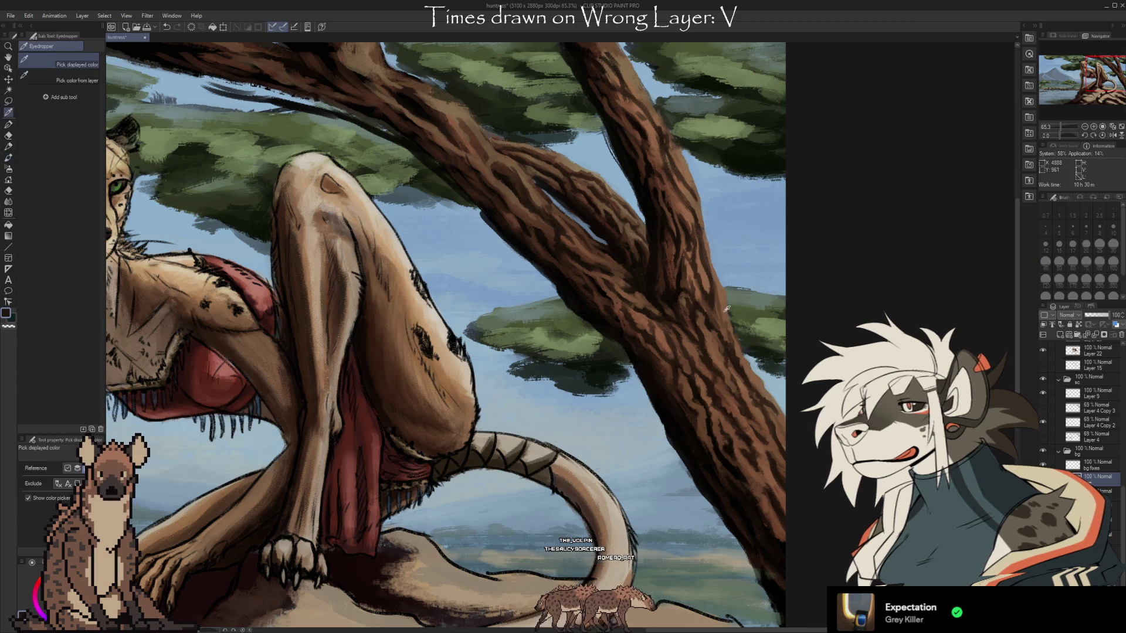
{"action": "left_click", "coordinate": [712, 296], "text": "alt"}
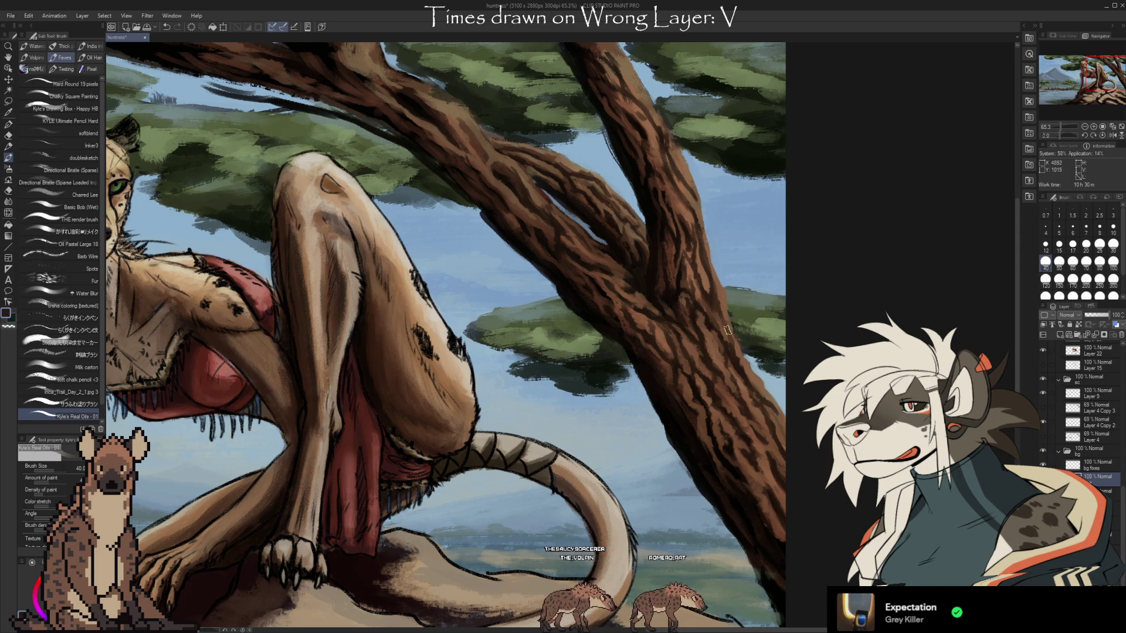
Reduce the brush to size 20 and add finer dark bark detail on the trunk's middle section
{"action": "left_click", "coordinate": [708, 288], "text": "alt"}
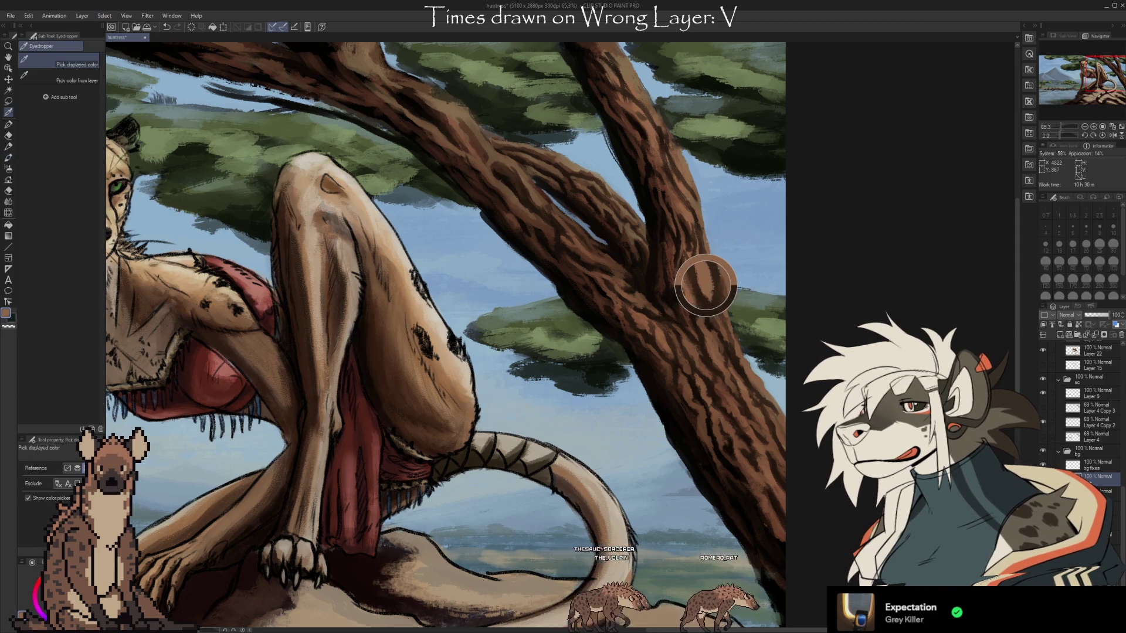
{"action": "left_click", "coordinate": [707, 299], "text": "alt"}
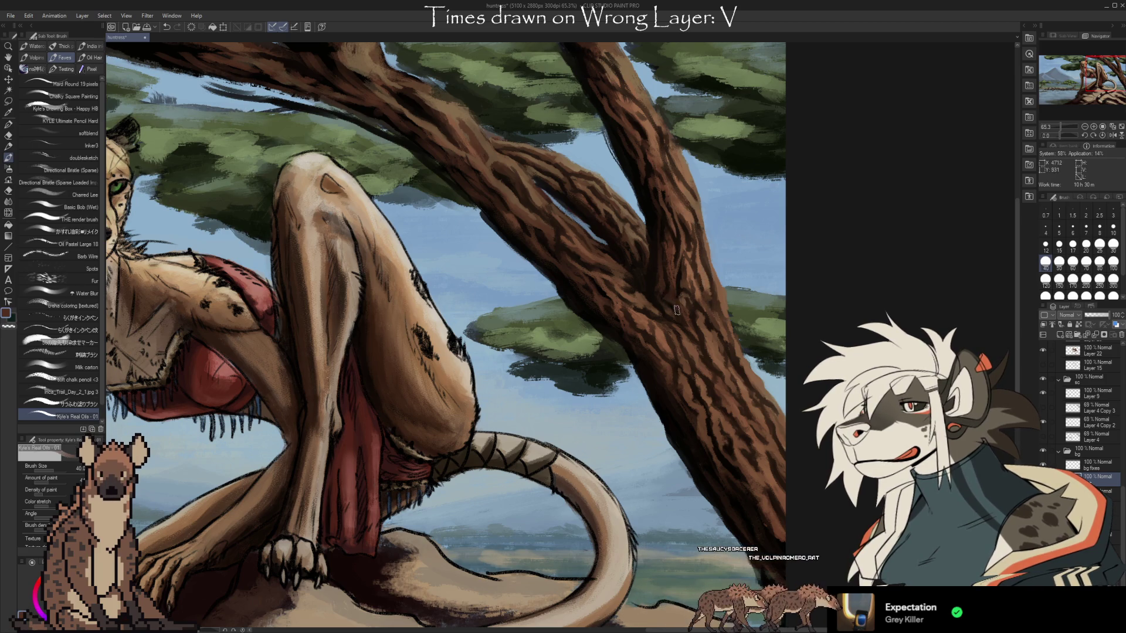
{"action": "left_click", "coordinate": [673, 290], "text": "alt"}
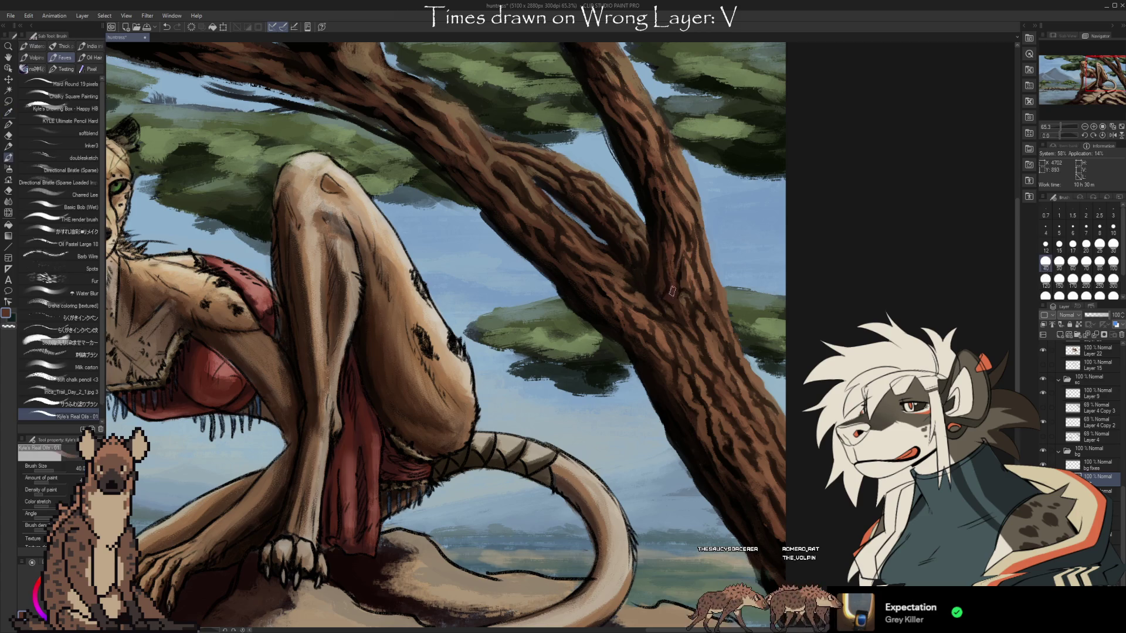
{"action": "key", "text": "bracketleft"}
{"action": "key", "text": "bracketleft"}
{"action": "key", "text": "bracketleft"}
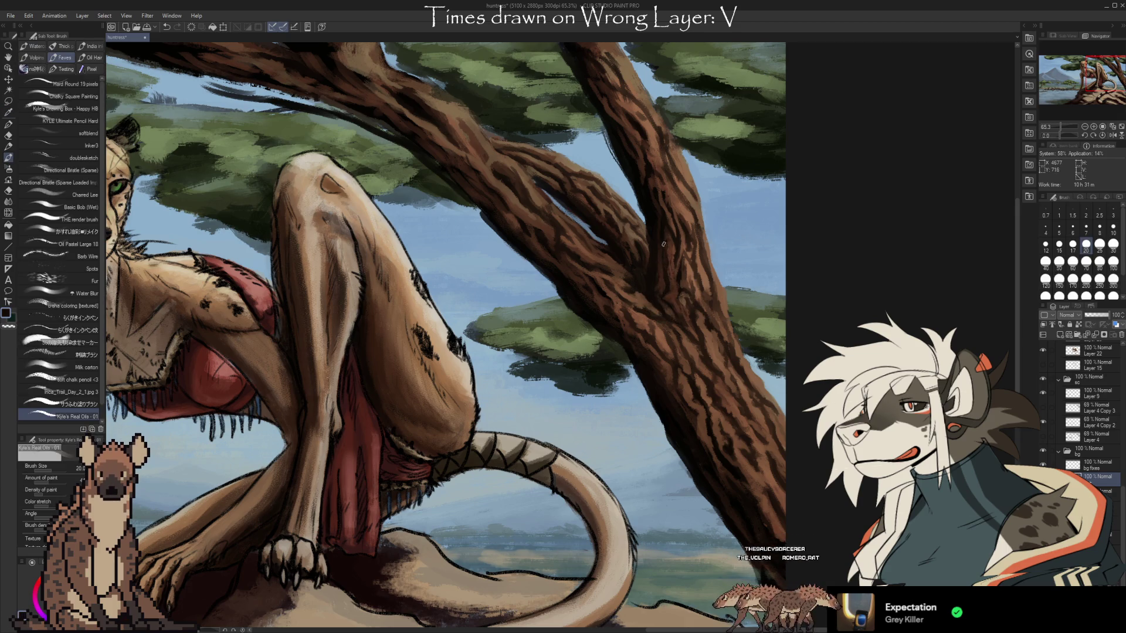
{"action": "left_click", "coordinate": [669, 245], "text": "alt"}
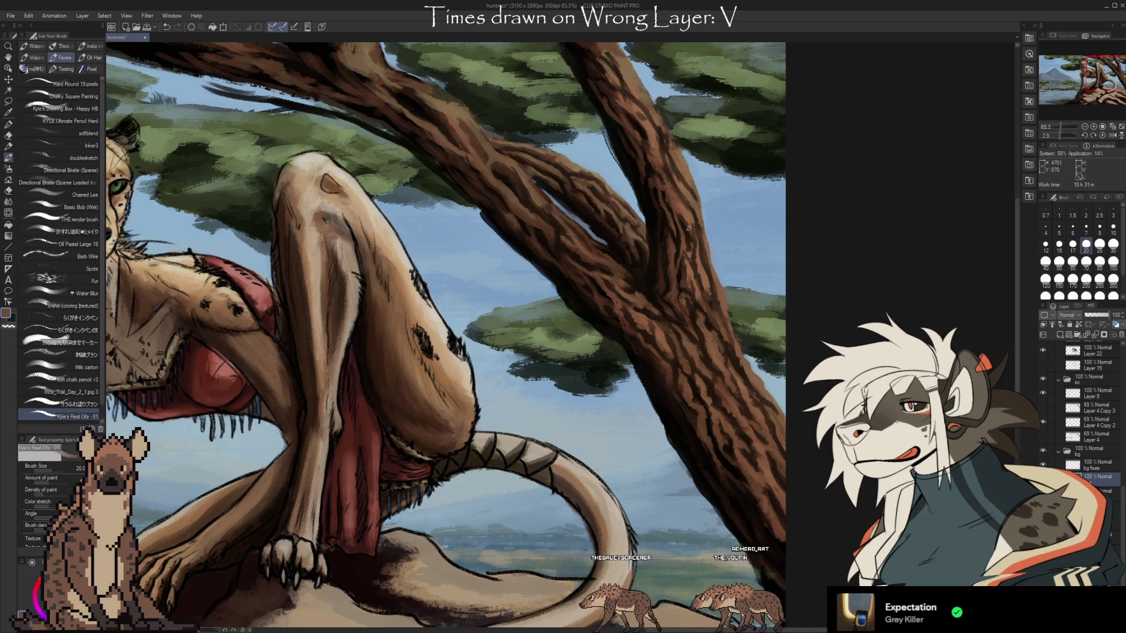
Enlarge the brush to 30 and paint bark strokes on the upper trunk with sampled browns
{"action": "left_click_drag", "start_coordinate": [696, 217], "coordinate": [750, 285]}
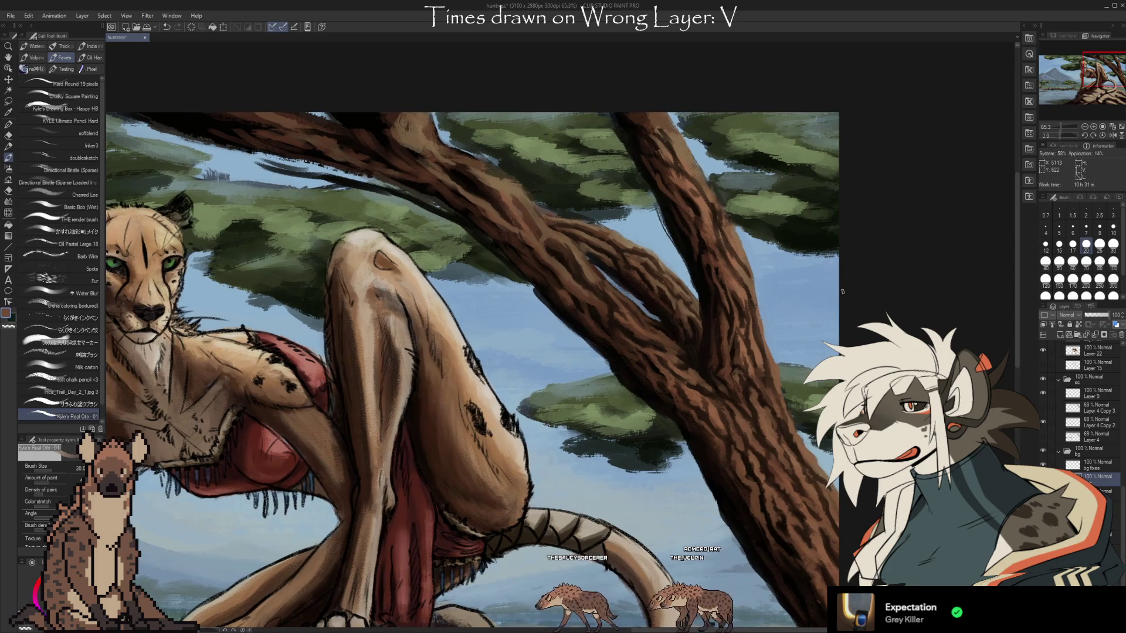
{"action": "left_click", "coordinate": [673, 238], "text": "alt"}
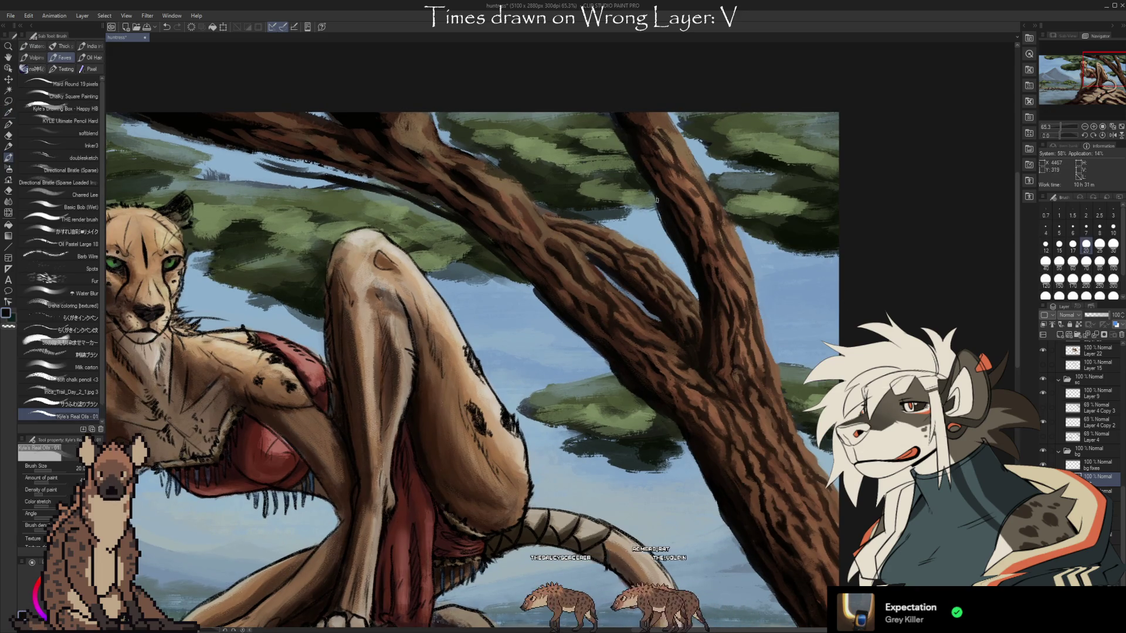
{"action": "key", "text": "bracketright"}
{"action": "key", "text": "bracketright"}
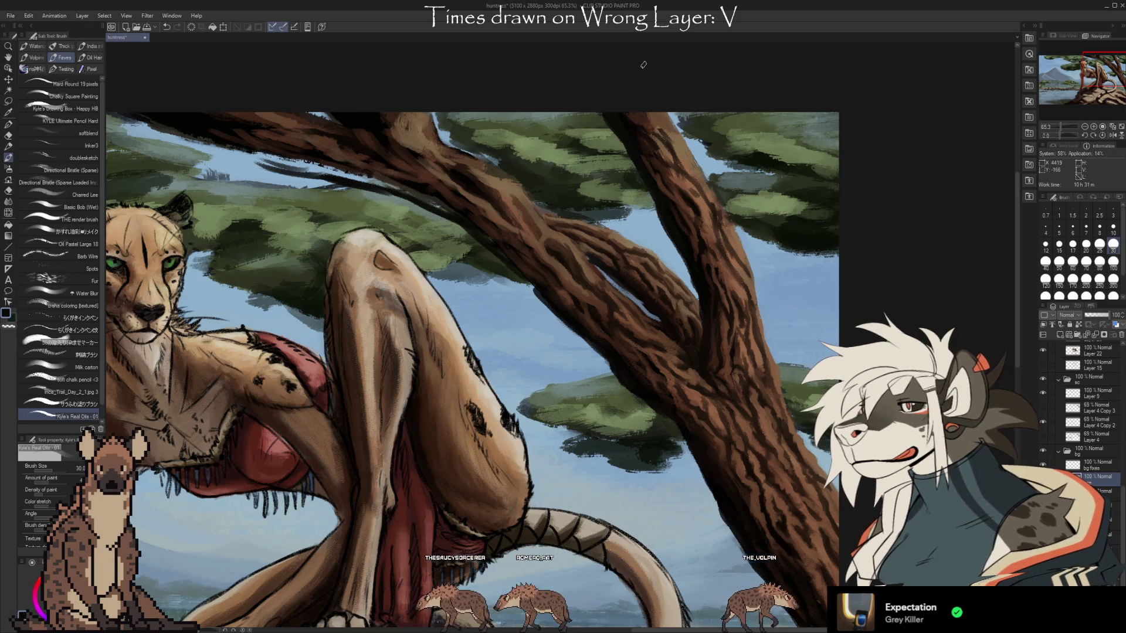
{"action": "left_click", "coordinate": [682, 177], "text": "alt"}
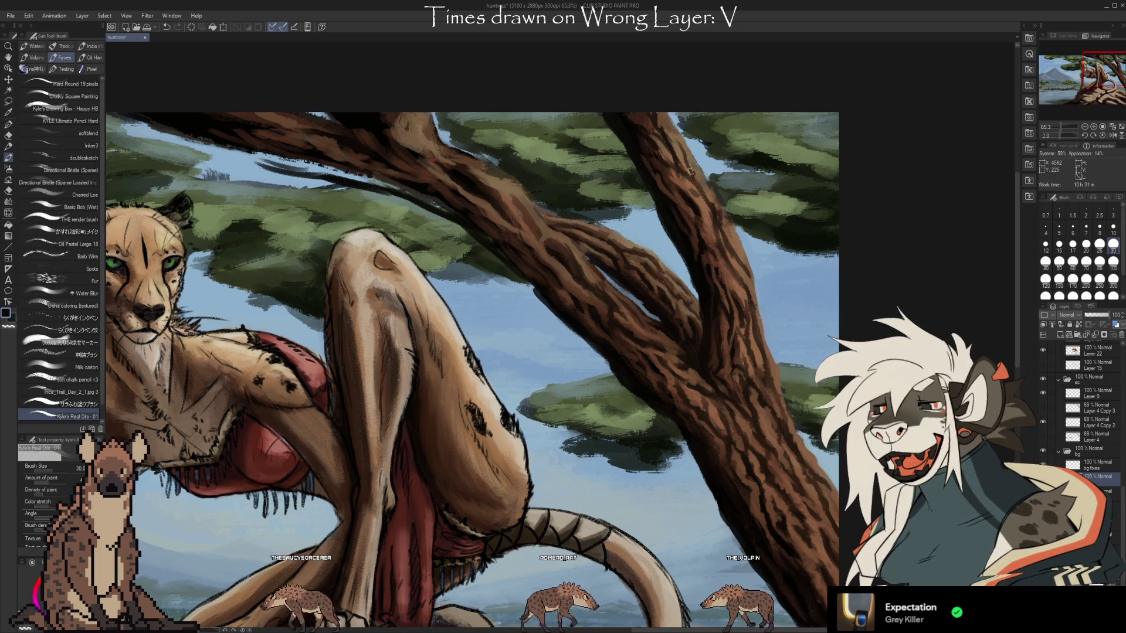
{"action": "left_click", "coordinate": [683, 187], "text": "alt"}
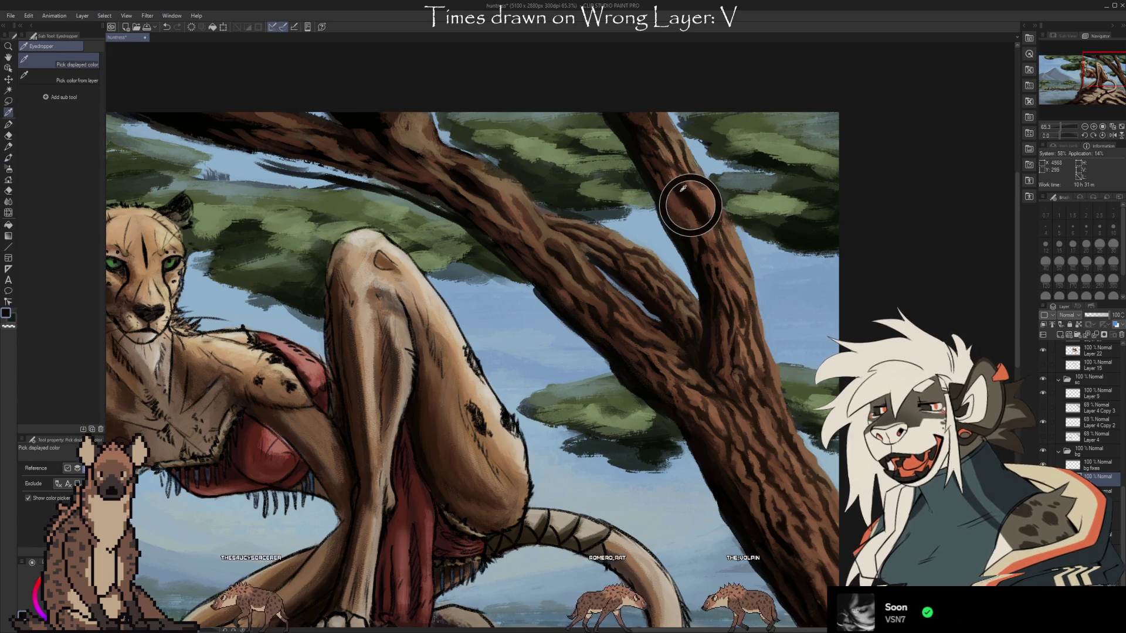
{"action": "left_click", "coordinate": [668, 163], "text": "alt"}
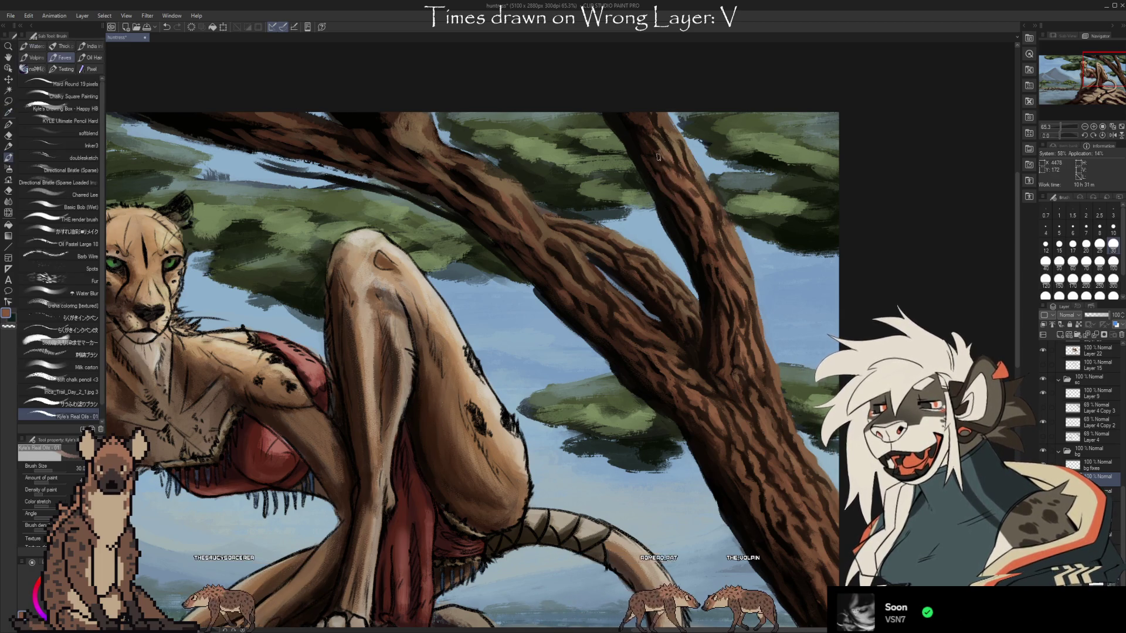
{"action": "left_click", "coordinate": [680, 188], "text": "alt"}
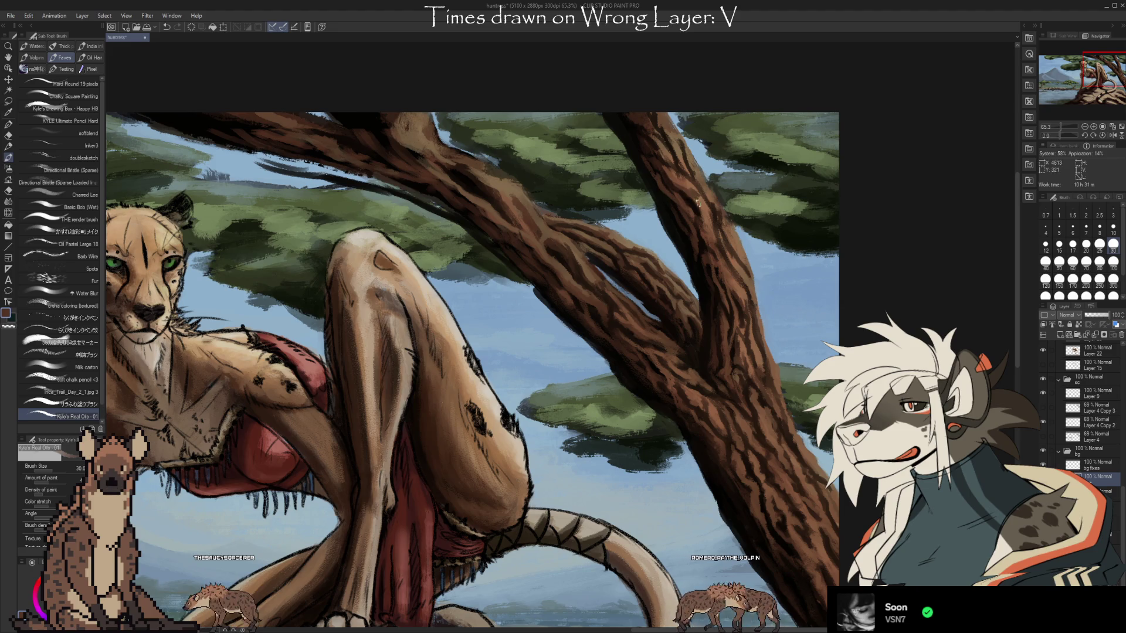
{"action": "left_click", "coordinate": [661, 146], "text": "alt"}
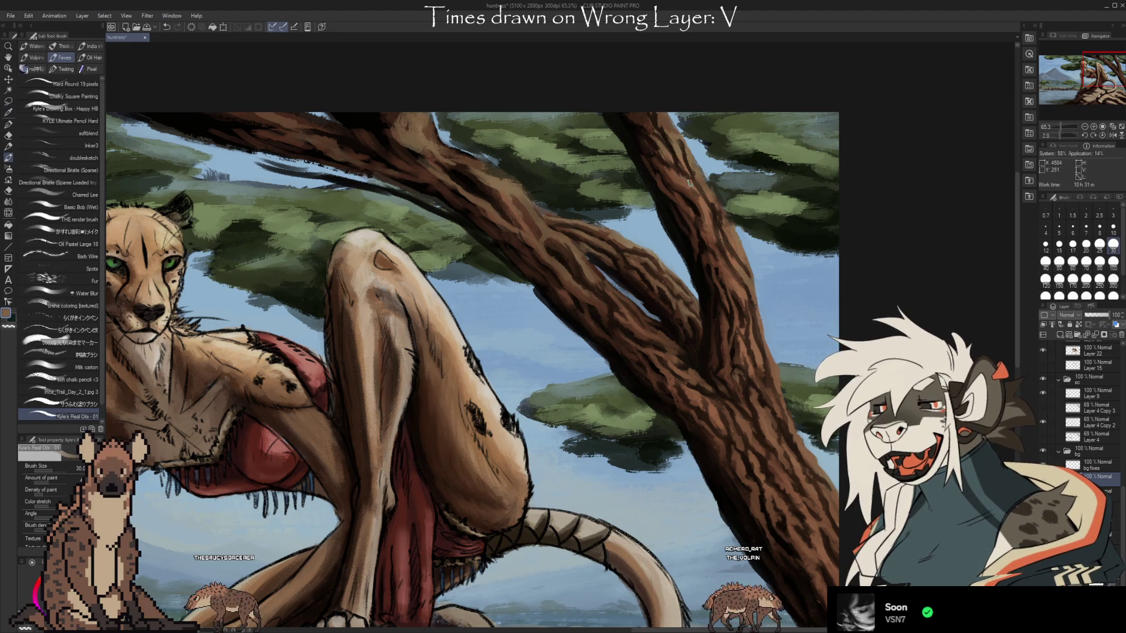
Alternate dark shadow and lighter trunk browns to build up the bark texture
{"action": "left_click", "coordinate": [741, 292], "text": "alt"}
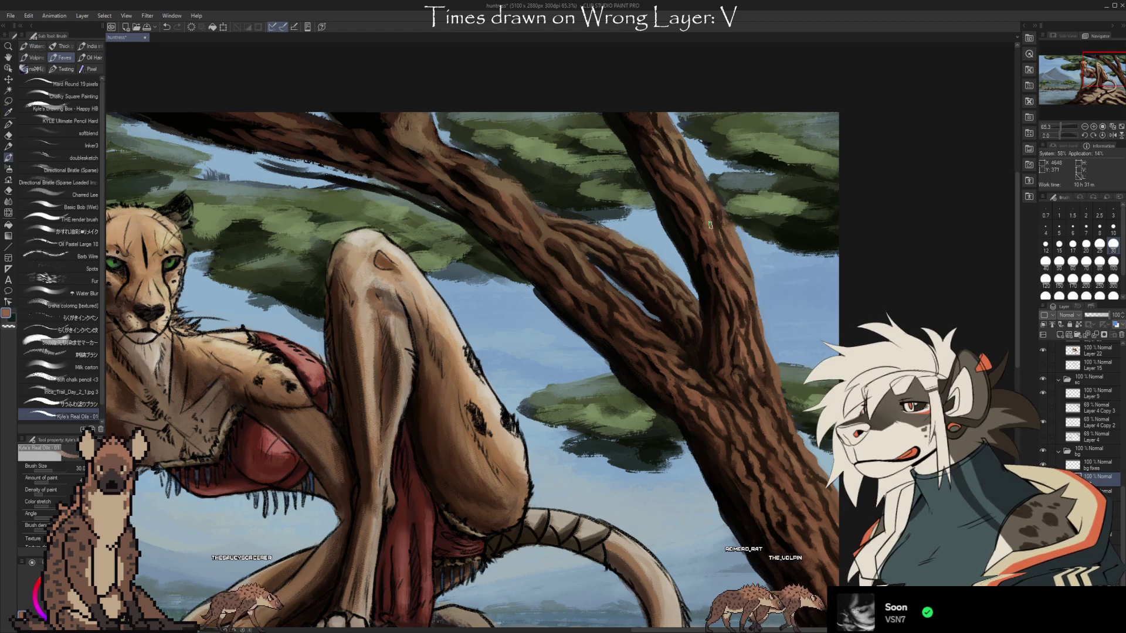
{"action": "left_click", "coordinate": [698, 215], "text": "alt"}
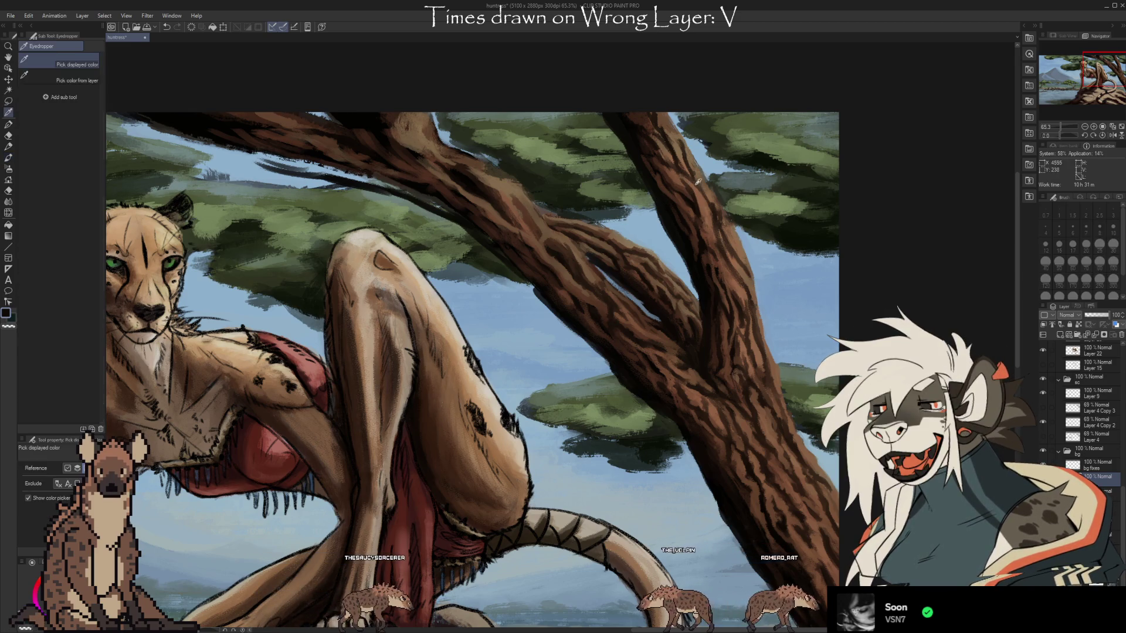
{"action": "left_click", "coordinate": [698, 197], "text": "alt"}
{"action": "left_click", "coordinate": [679, 187], "text": "alt"}
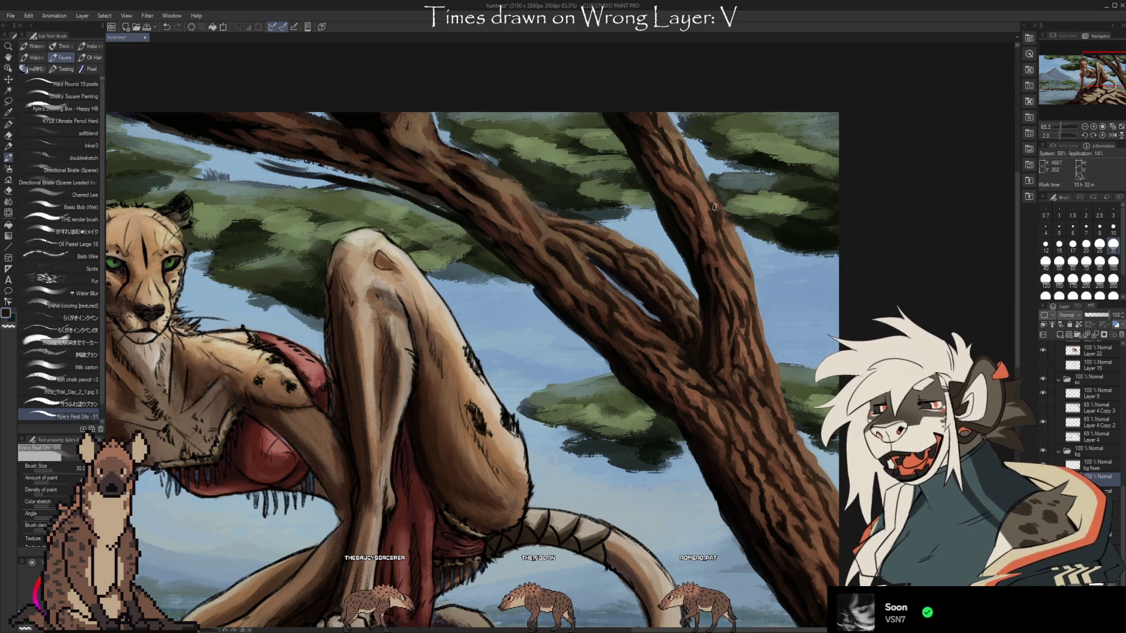
{"action": "left_click", "coordinate": [706, 216], "text": "alt"}
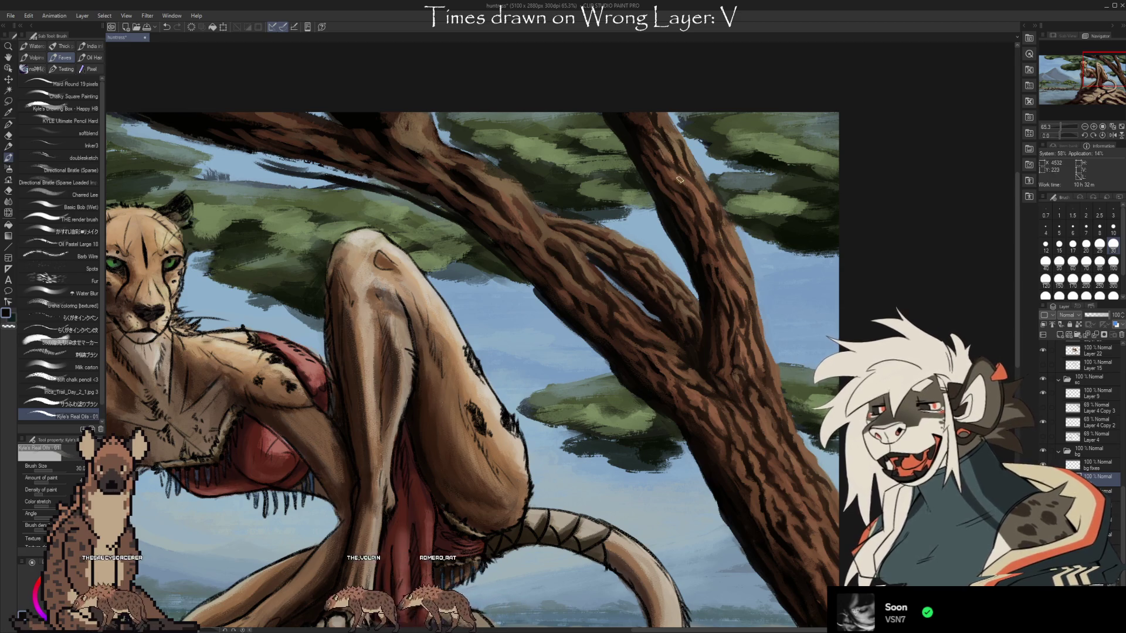
{"action": "left_click", "coordinate": [687, 182], "text": "alt"}
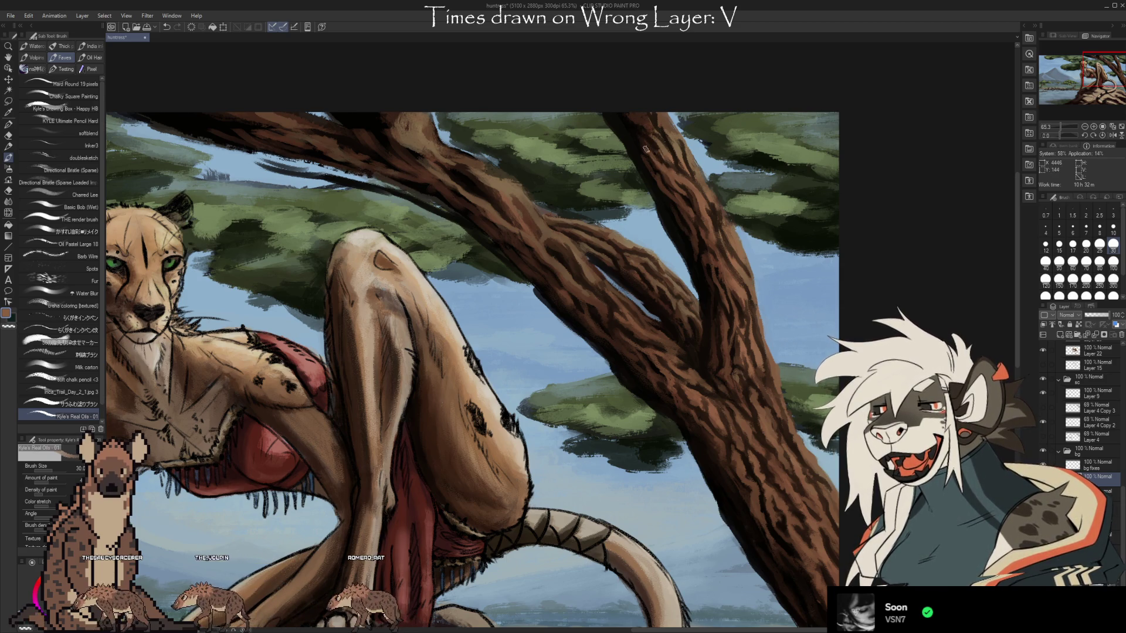
{"action": "key", "text": "i"}
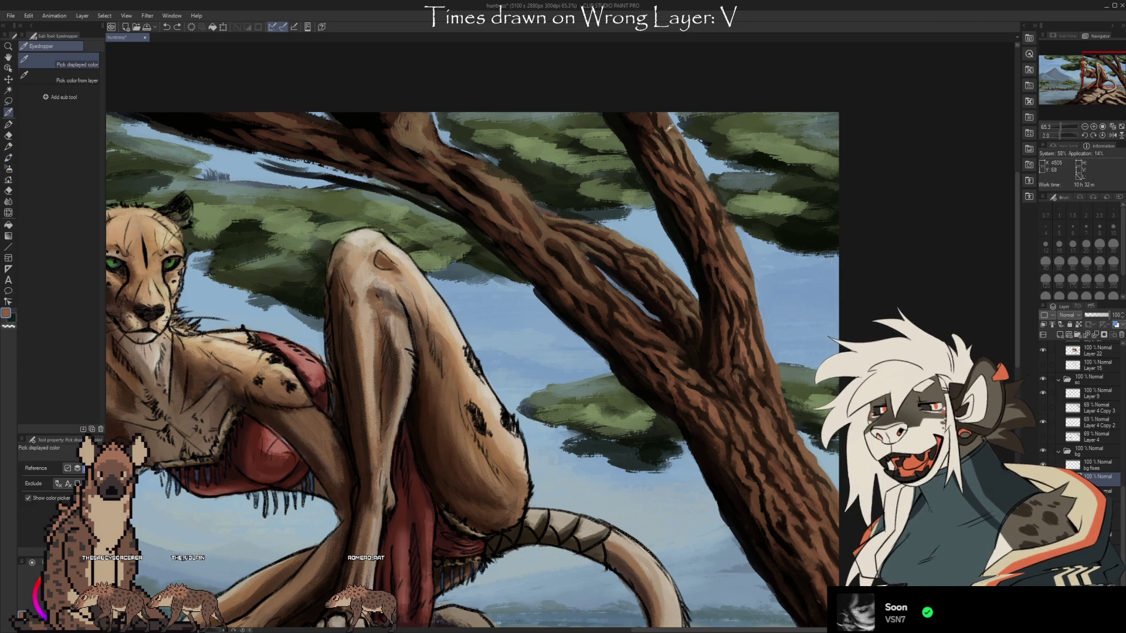
{"action": "key", "text": "b"}
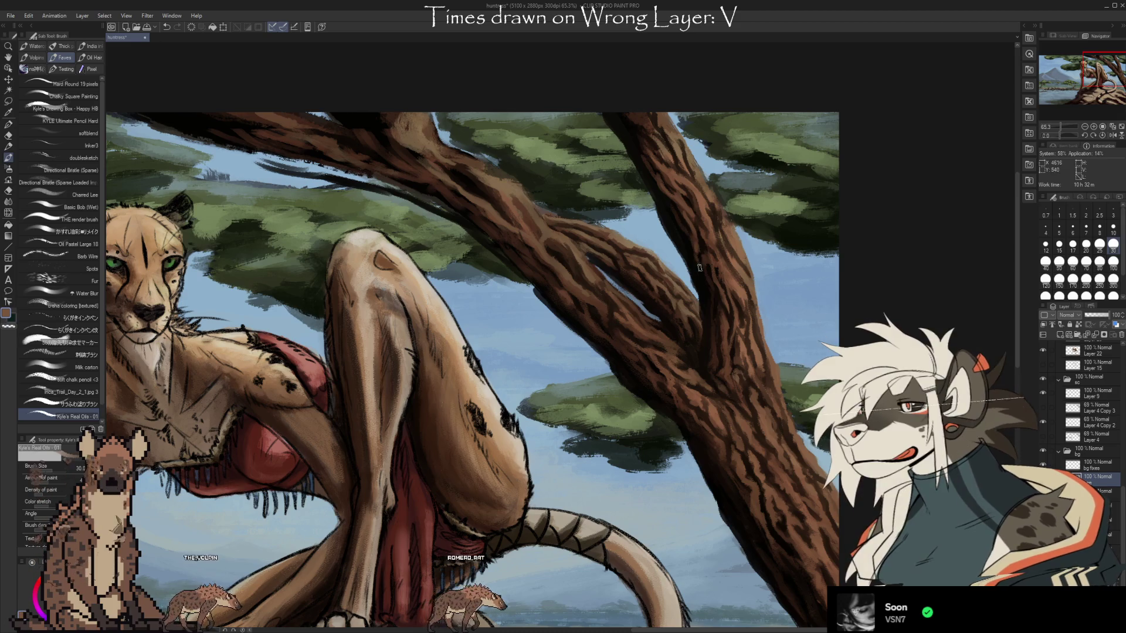
Paint lighter brown bark streaks along the trunk and branch below the fork
{"action": "left_click_drag", "start_coordinate": [709, 290], "coordinate": [701, 308]}
{"action": "left_click", "coordinate": [696, 306], "text": "alt"}
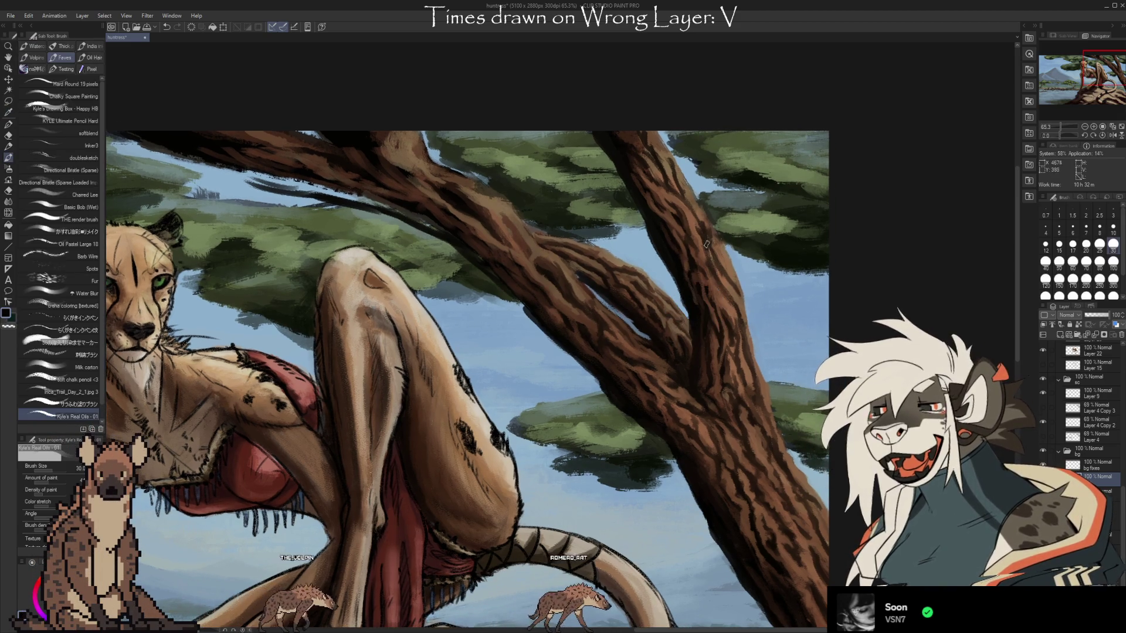
{"action": "left_click", "coordinate": [700, 225], "text": "alt"}
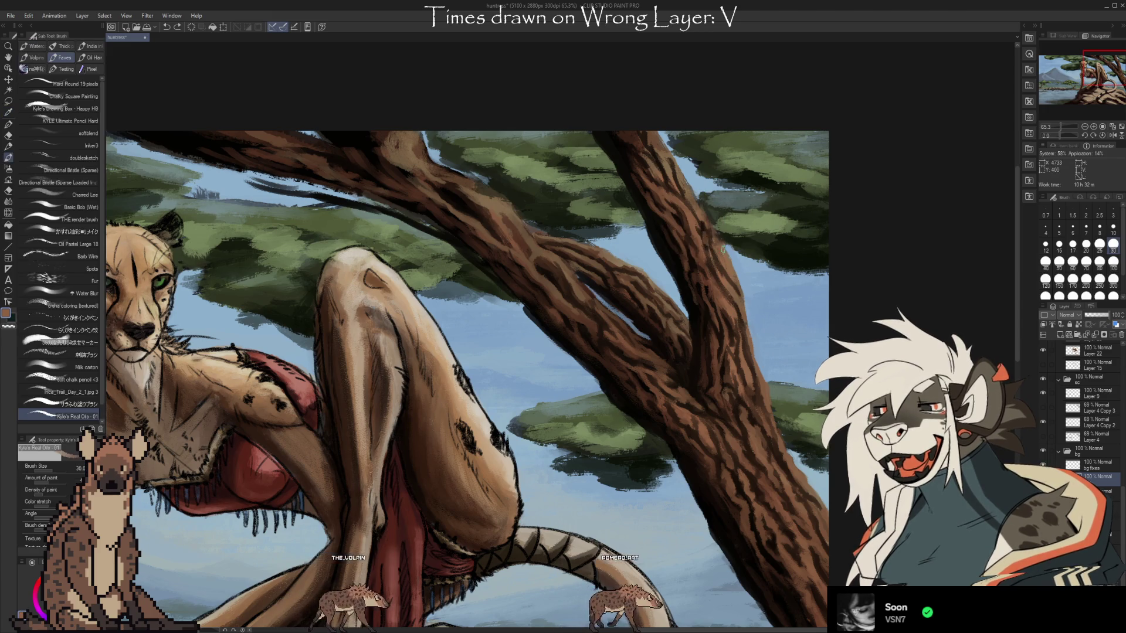
{"action": "left_click", "coordinate": [720, 254], "text": "alt"}
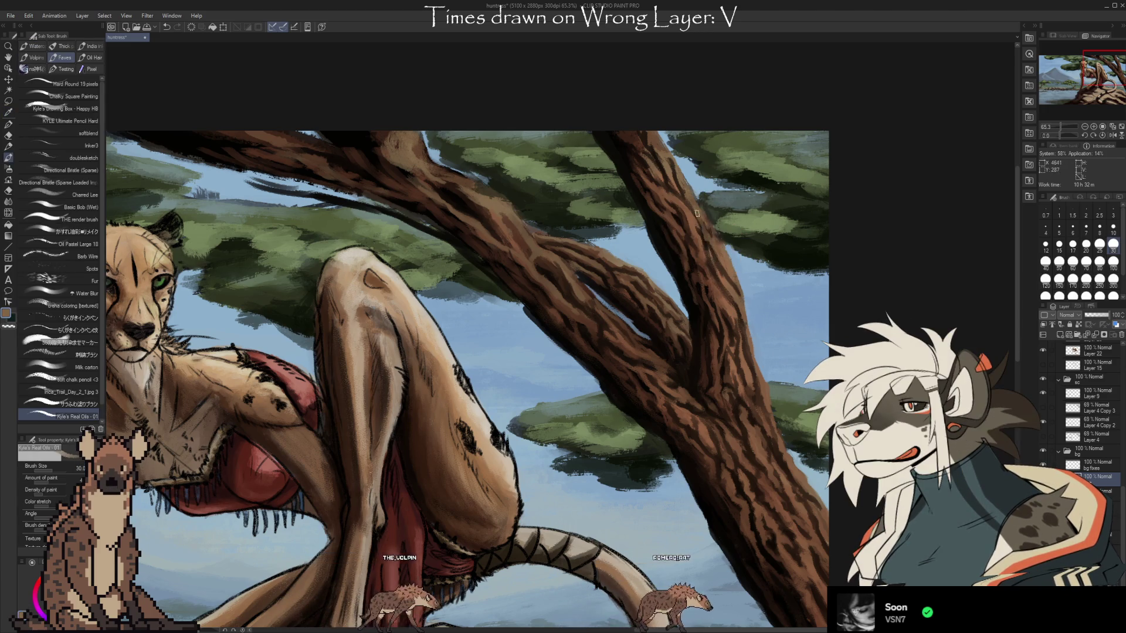
{"action": "left_click", "coordinate": [706, 245], "text": "alt"}
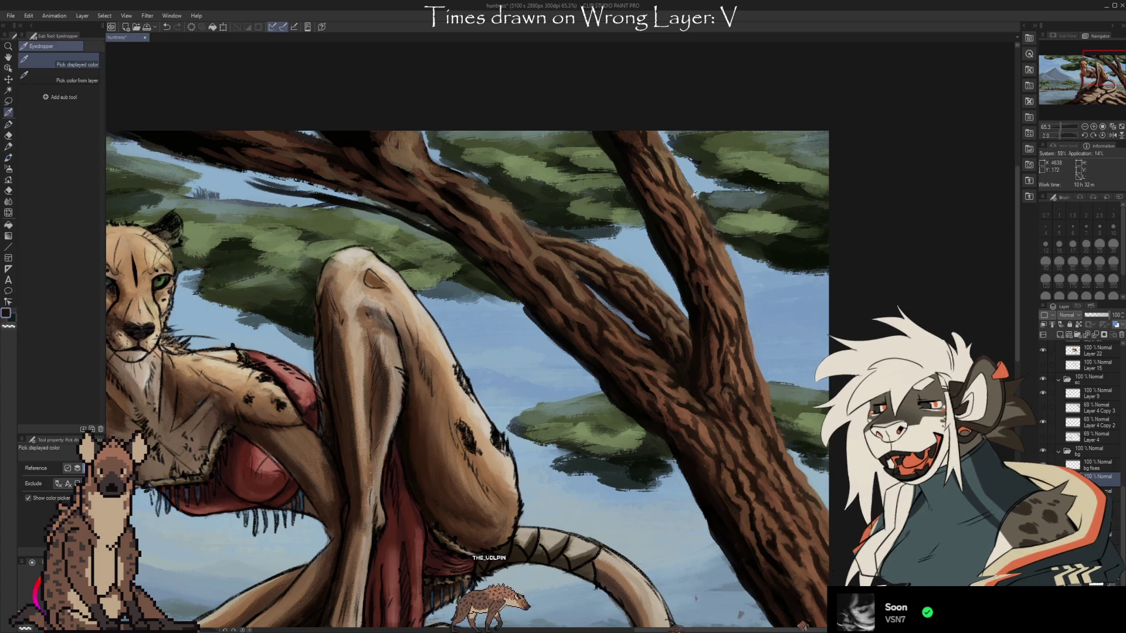
{"action": "left_click", "coordinate": [703, 217], "text": "alt"}
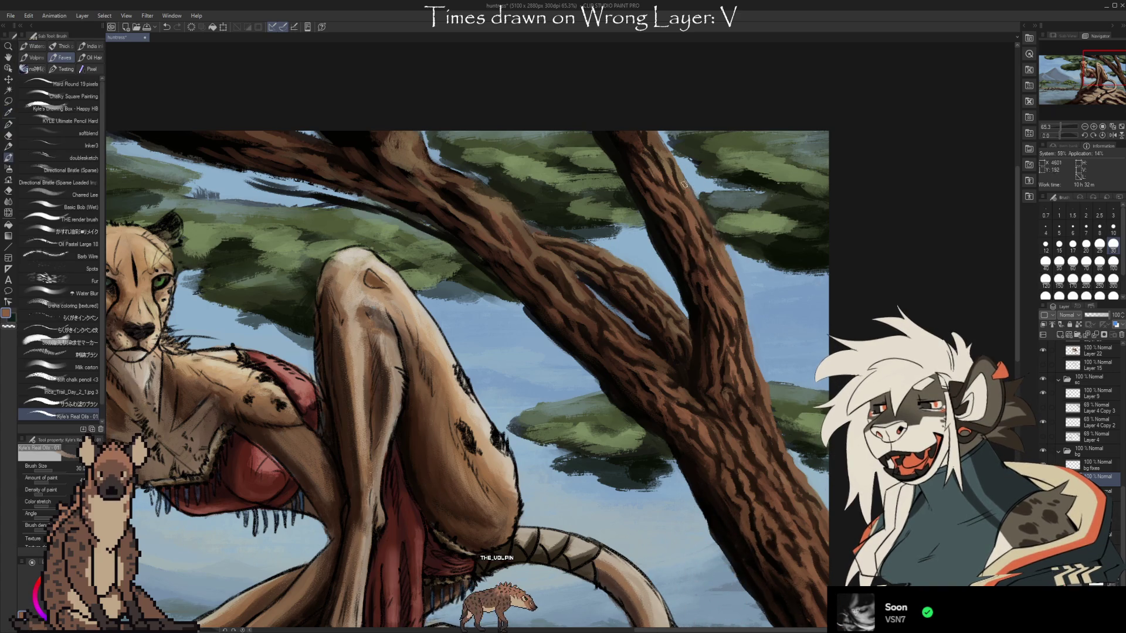
{"action": "key", "text": "alt"}
{"action": "left_click", "coordinate": [680, 202], "text": "alt"}
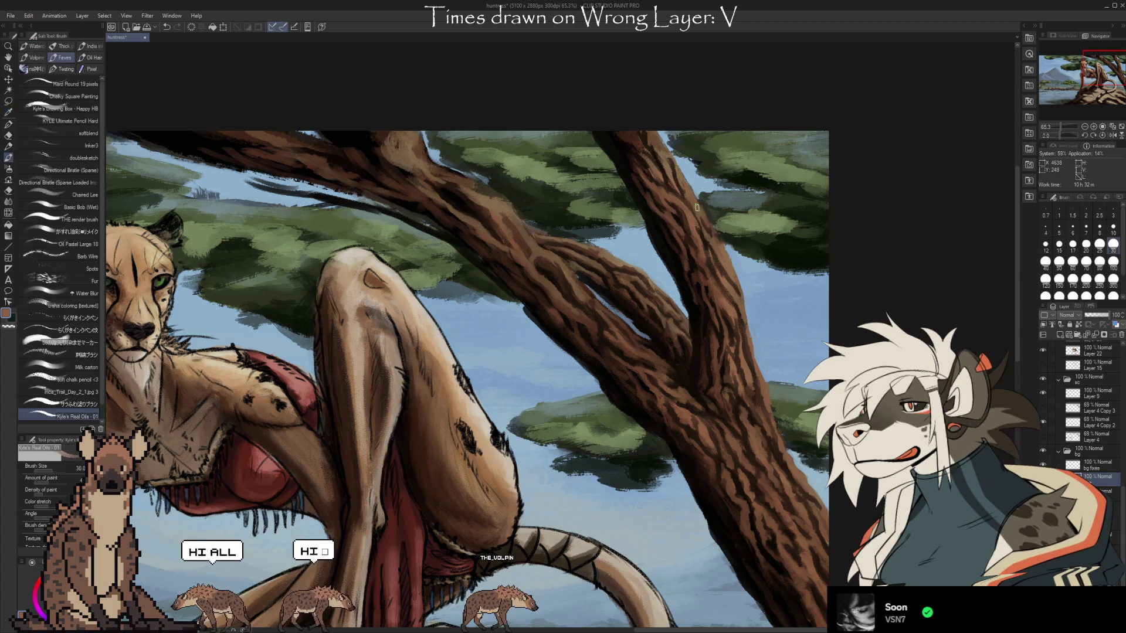
Add darker bark strokes higher up the trunk with newly sampled browns
{"action": "left_click", "coordinate": [733, 293], "text": "alt"}
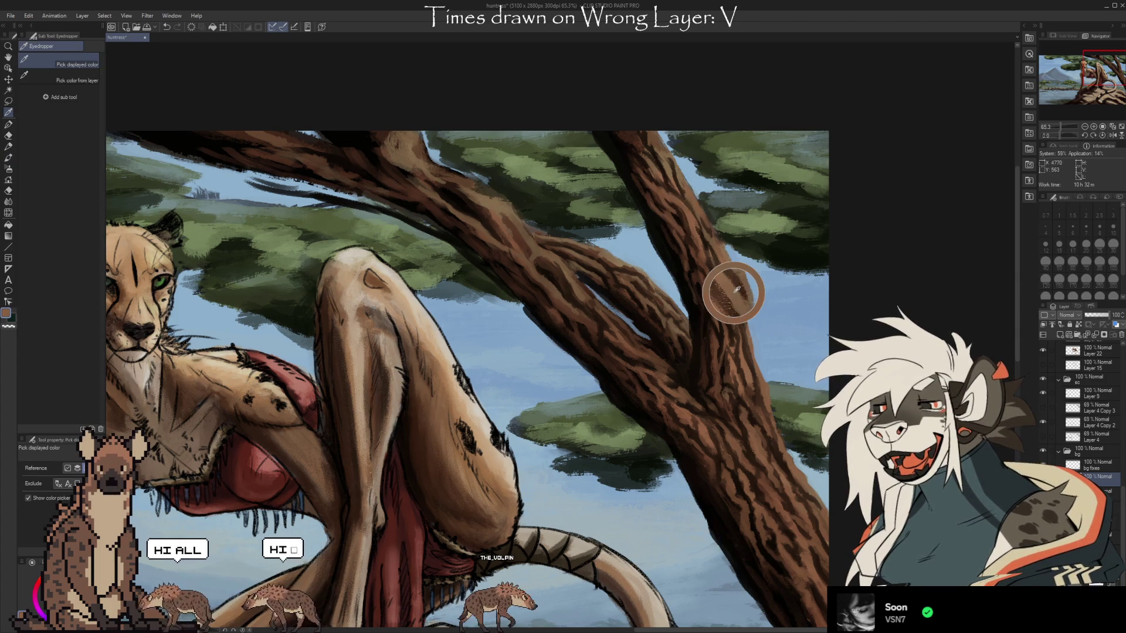
{"action": "left_click", "coordinate": [741, 299], "text": "alt"}
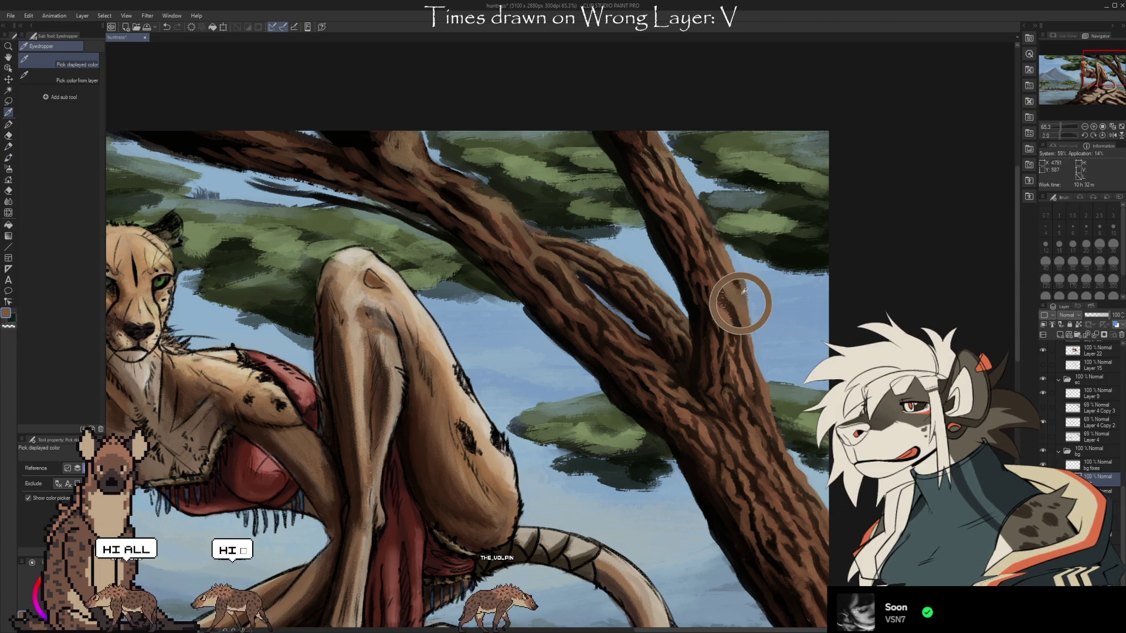
{"action": "left_click", "coordinate": [739, 297], "text": "alt"}
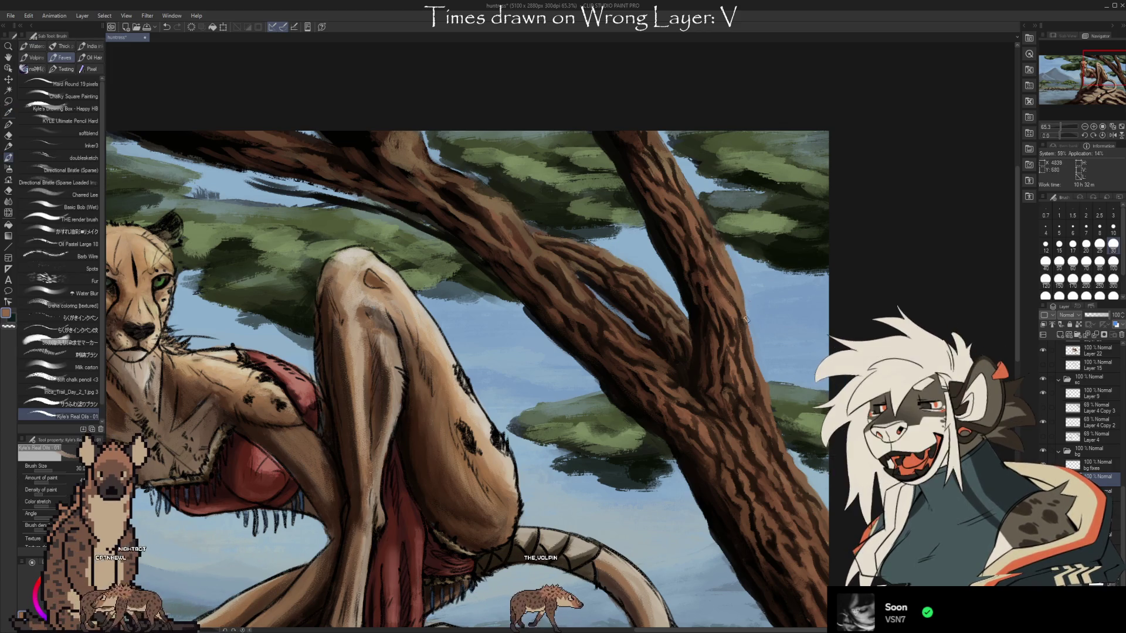
{"action": "left_click", "coordinate": [751, 337], "text": "alt"}
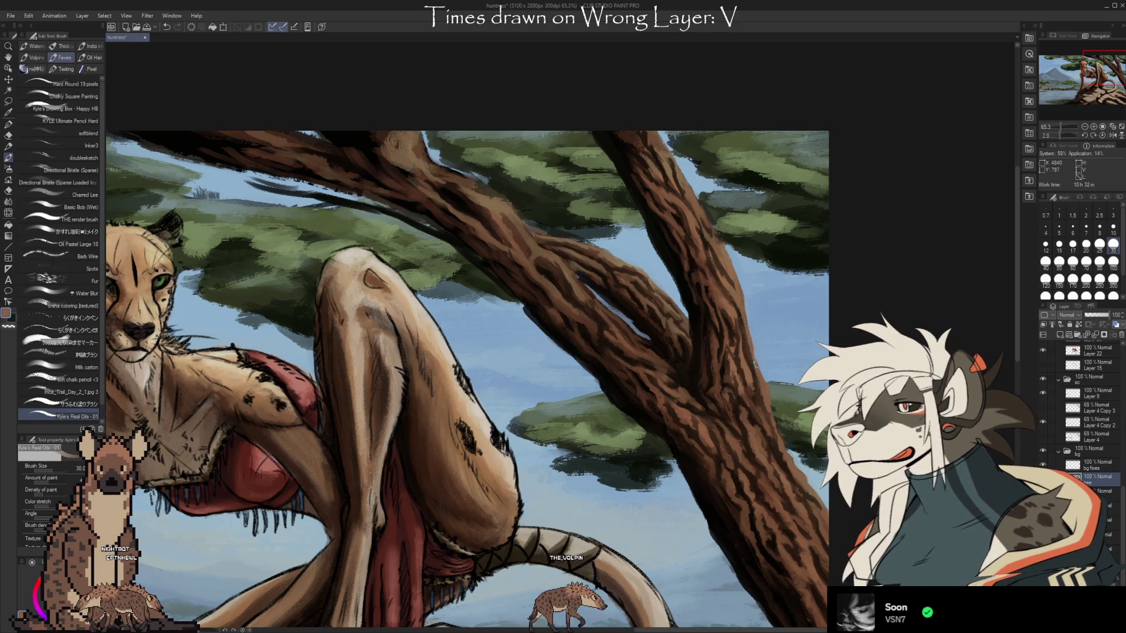
{"action": "left_click", "coordinate": [739, 315], "text": "alt"}
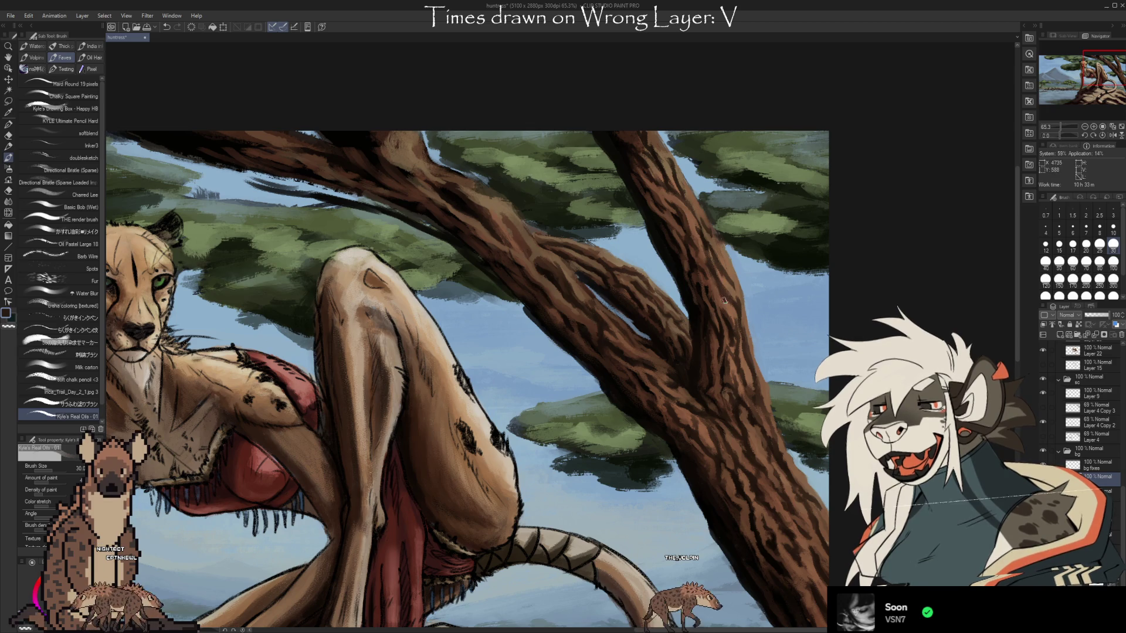
{"action": "left_click", "coordinate": [729, 310], "text": "alt"}
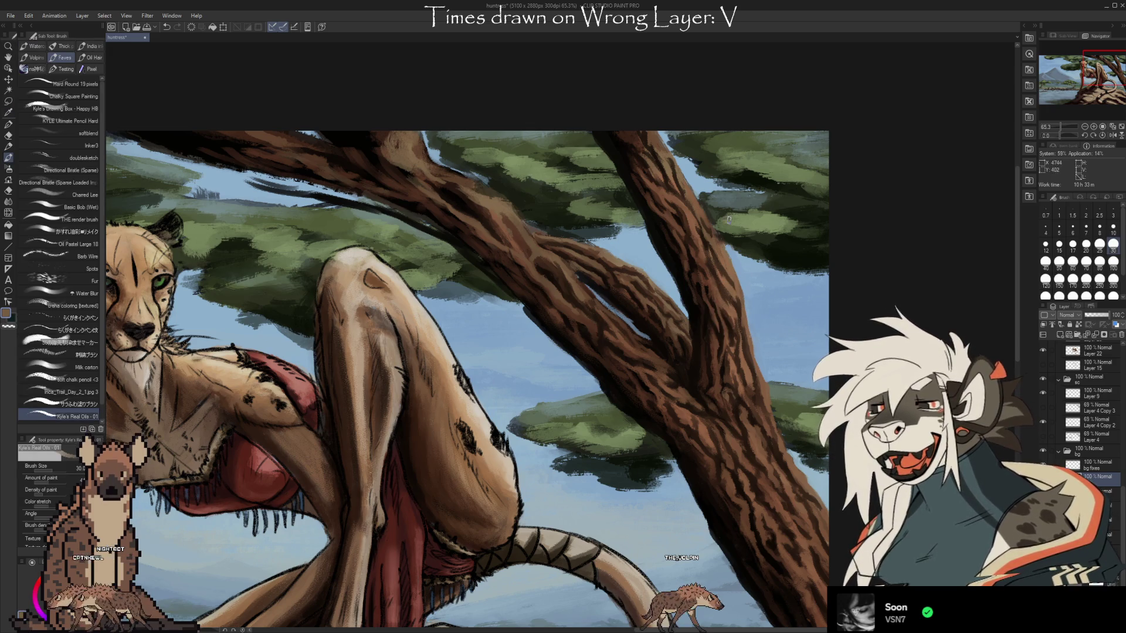
{"action": "left_click", "coordinate": [698, 326], "text": "alt"}
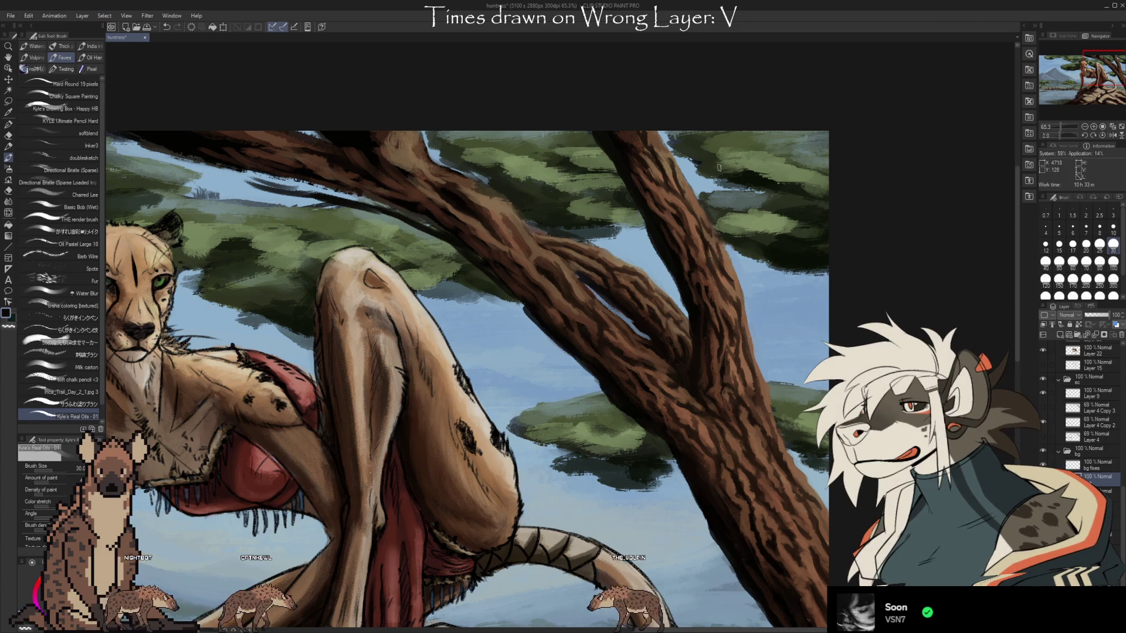
Paint dark bark streaks on the upright limb rising into the foliage
{"action": "key", "text": "i"}
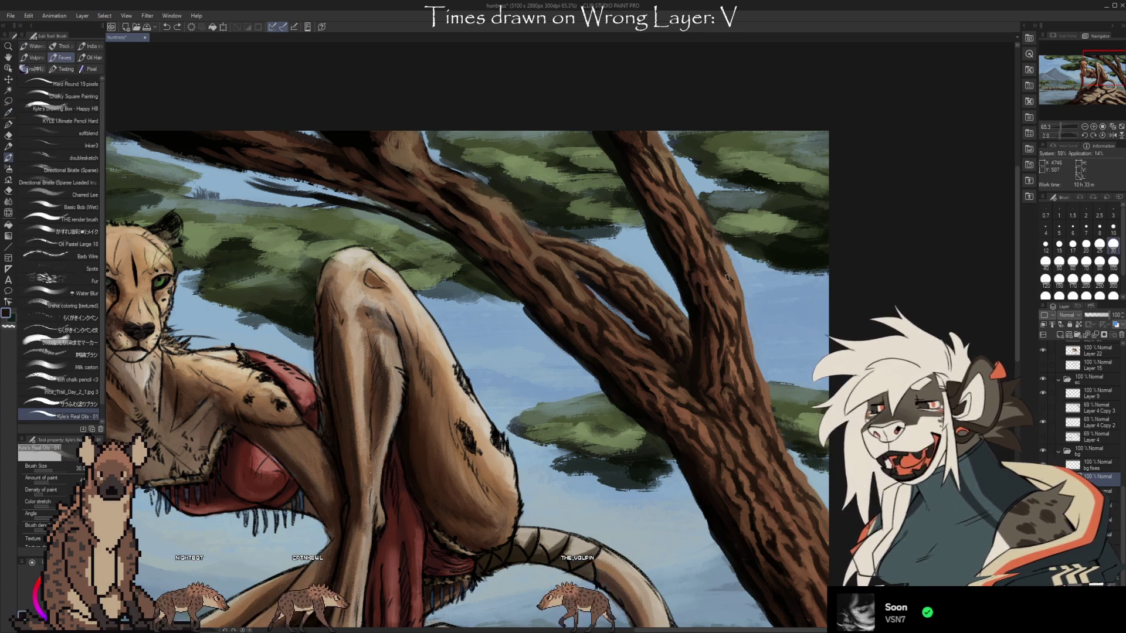
{"action": "key", "text": "alt"}
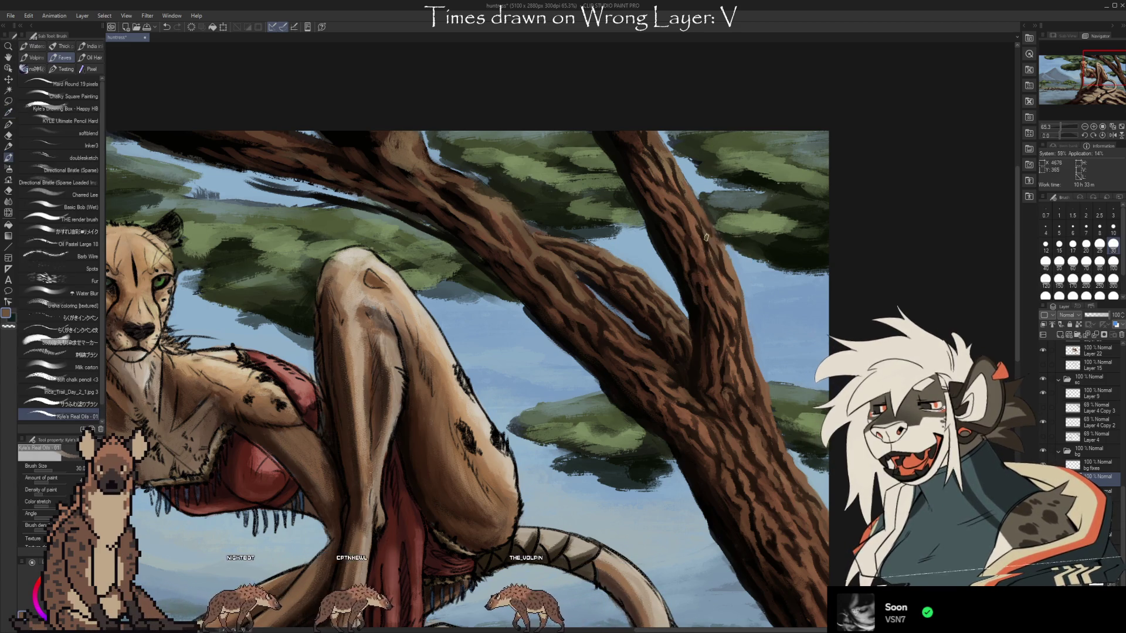
{"action": "left_click", "coordinate": [699, 251], "text": "alt"}
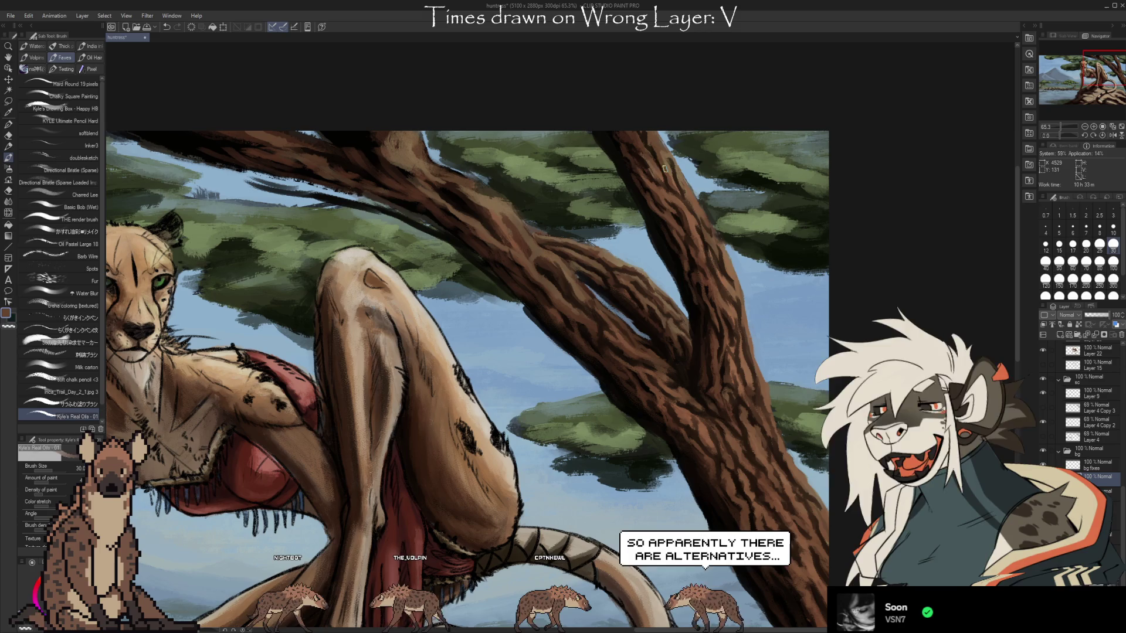
{"action": "key", "text": "alt"}
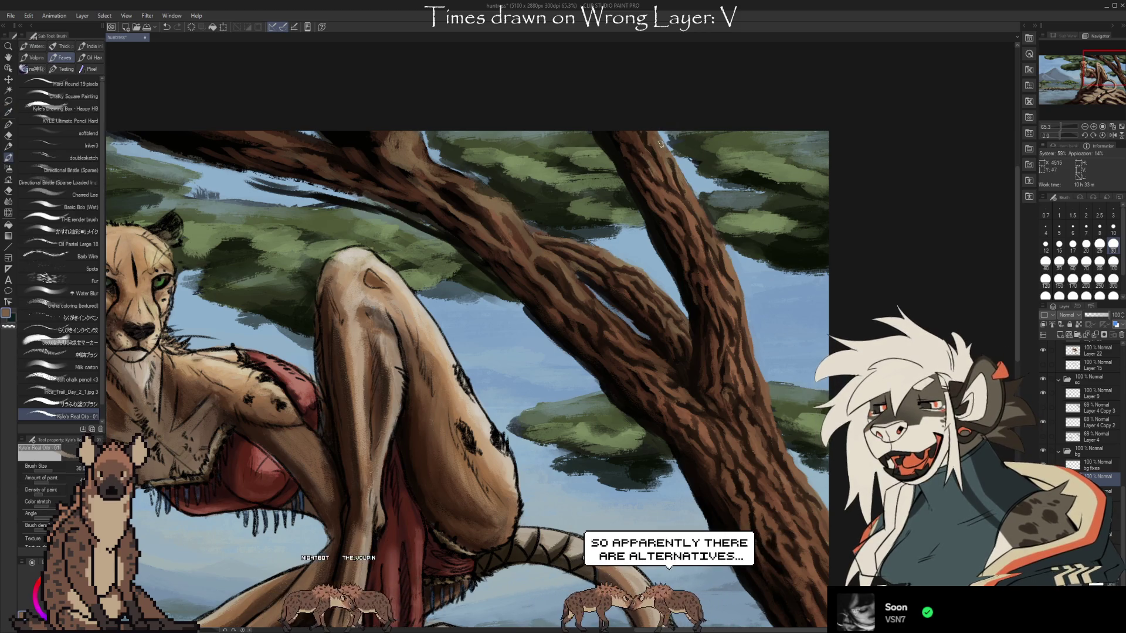
{"action": "key", "text": "alt"}
{"action": "left_click", "coordinate": [667, 161], "text": "alt"}
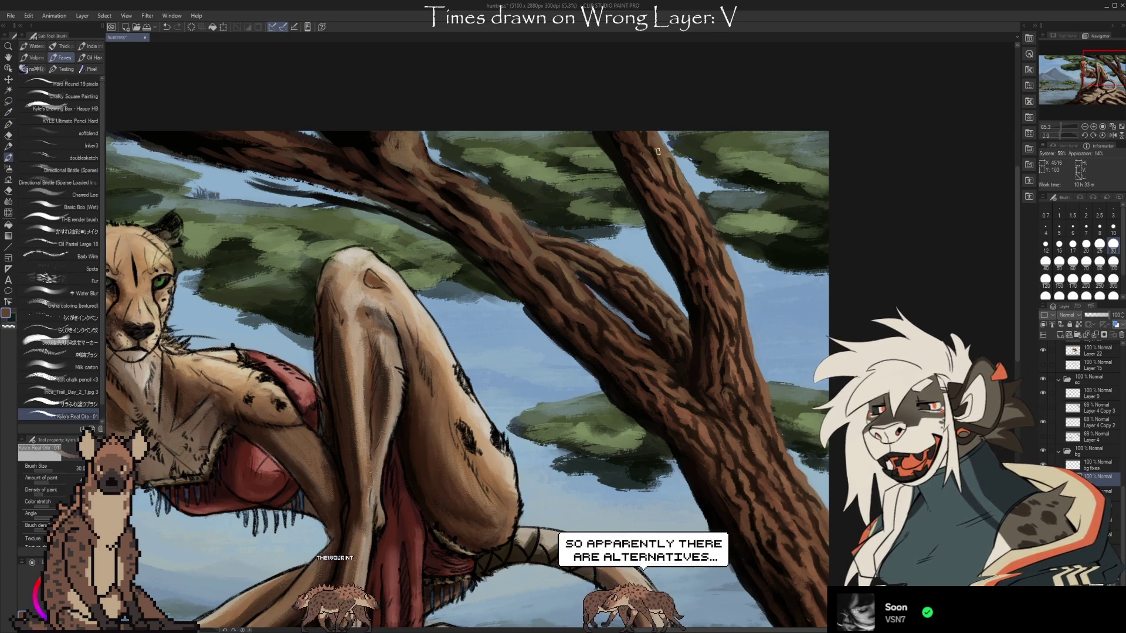
{"action": "left_click", "coordinate": [652, 118], "text": "alt"}
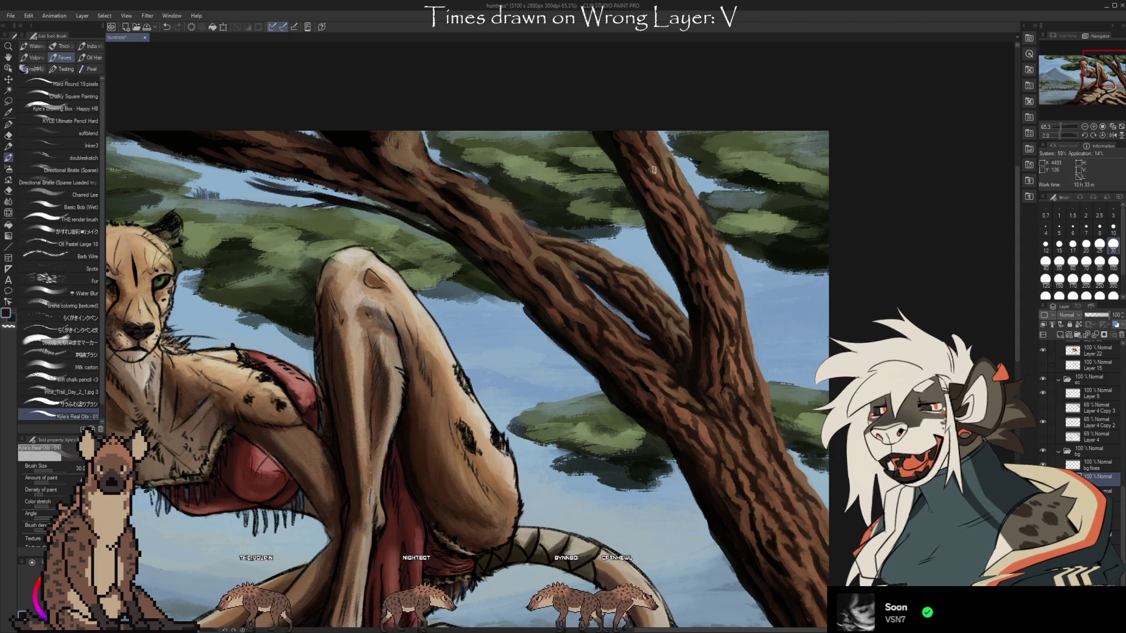
{"action": "left_click", "coordinate": [656, 175], "text": "alt"}
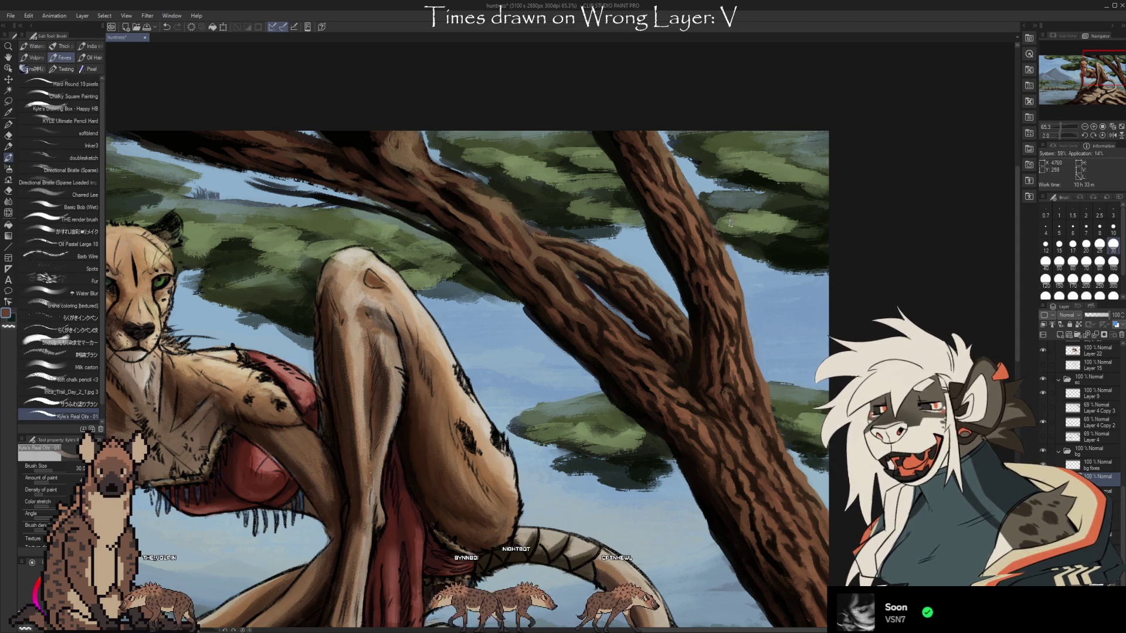
Pick a reddish-brown and a dark shade from the lower trunk, then pan back to the cheetah's head
{"action": "scroll", "coordinate": [805, 371], "scroll_direction": "down", "scroll_amount": 2}
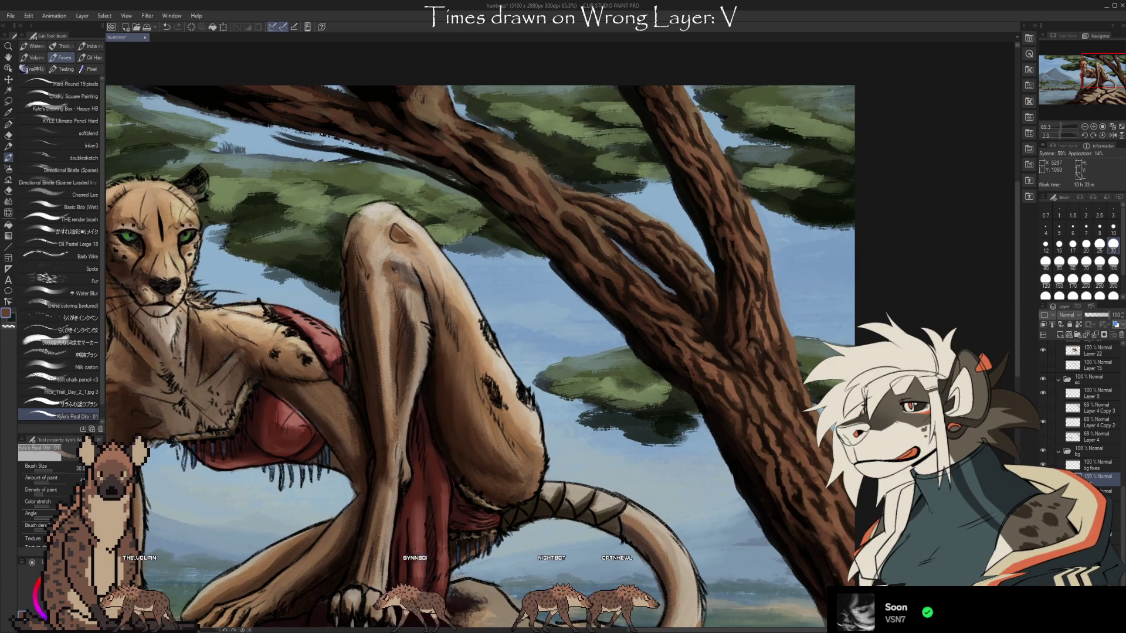
{"action": "scroll", "coordinate": [480, 344], "scroll_direction": "down", "scroll_amount": 3}
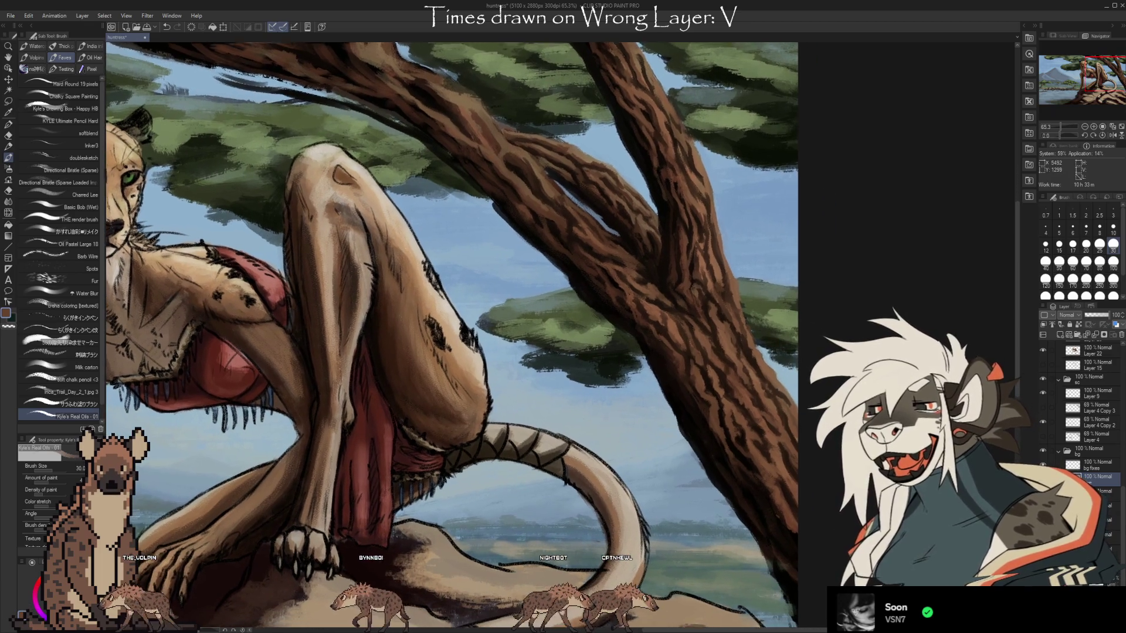
{"action": "scroll", "coordinate": [442, 335], "scroll_direction": "down", "scroll_amount": 3}
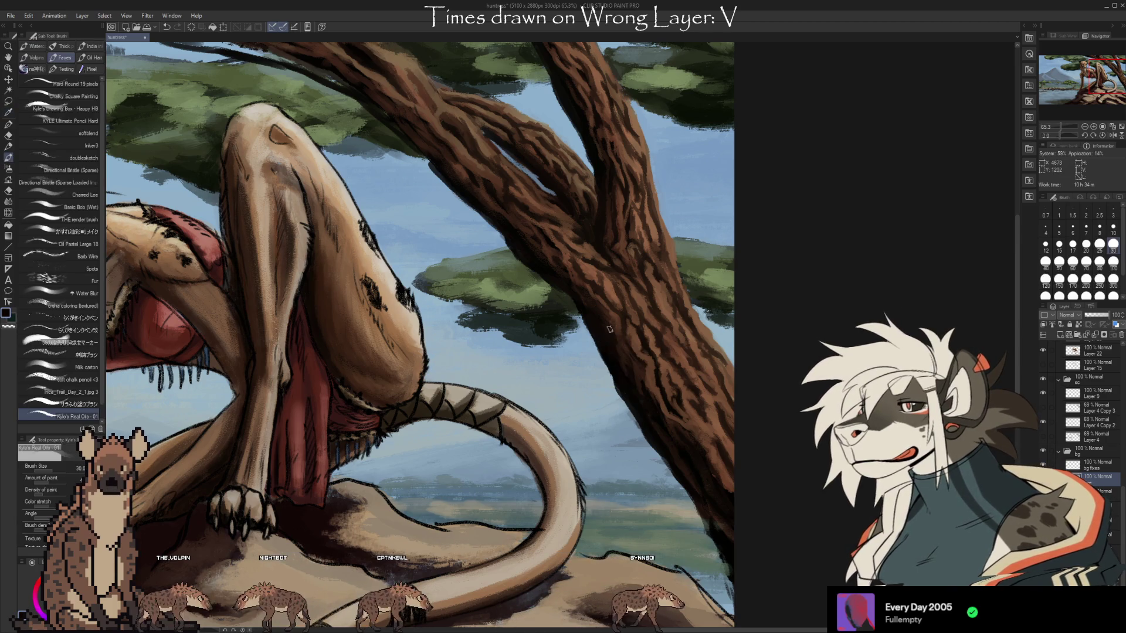
{"action": "left_click", "coordinate": [619, 320], "text": "alt"}
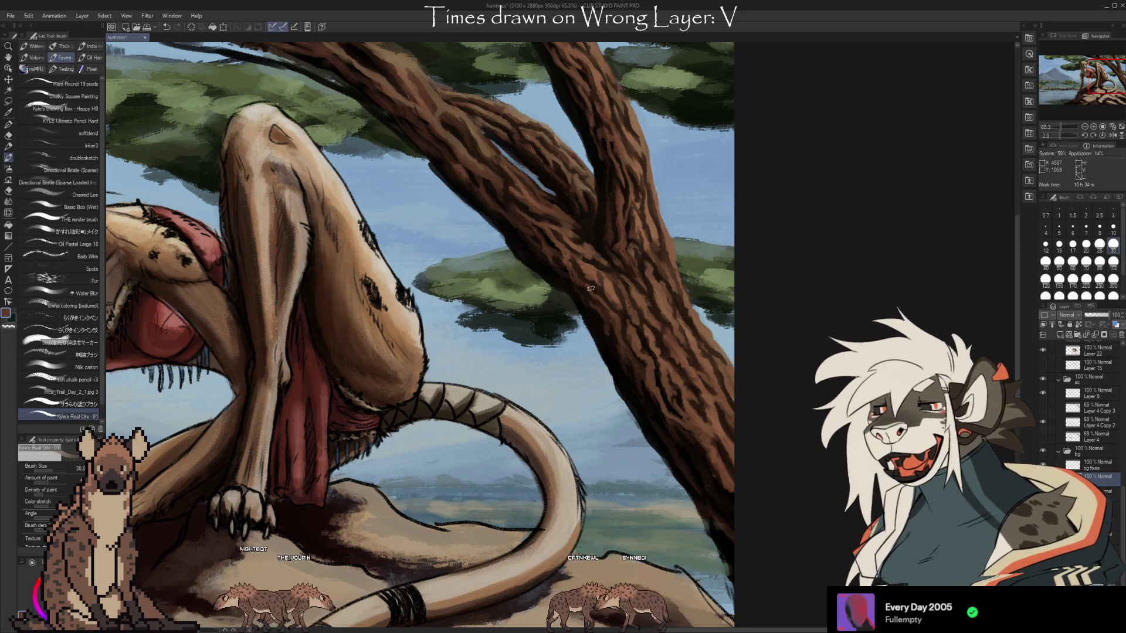
{"action": "left_click", "coordinate": [598, 326], "text": "alt"}
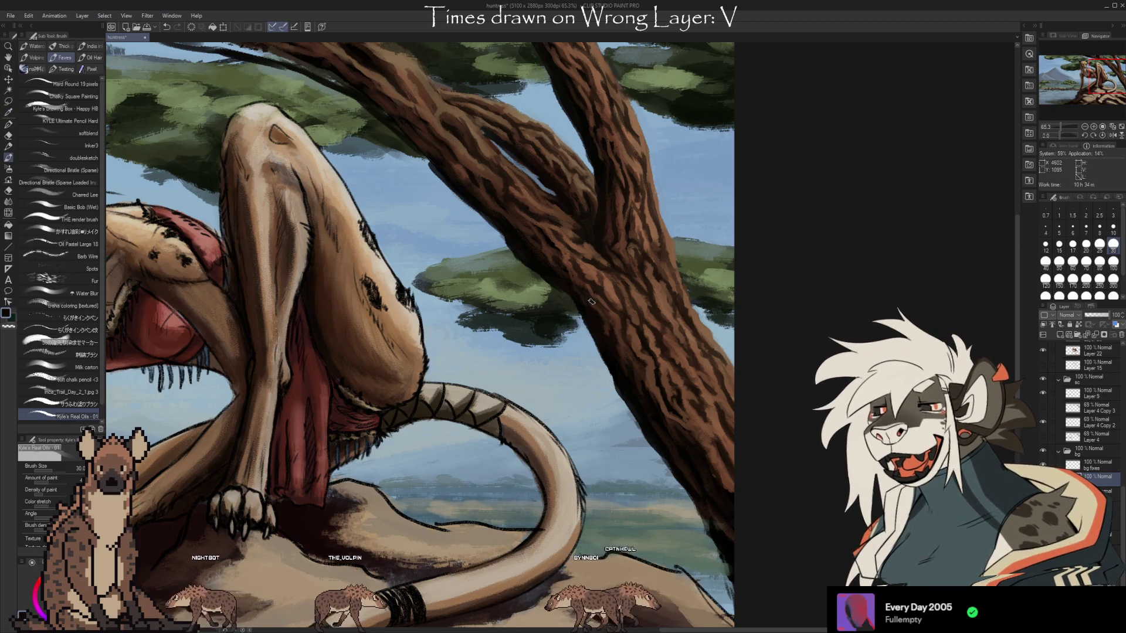
{"action": "mouse_move", "coordinate": [819, 476]}
{"action": "left_mouse_down"}
{"action": "mouse_move", "coordinate": [897, 501]}
{"action": "mouse_move", "coordinate": [967, 561]}
{"action": "mouse_move", "coordinate": [984, 553]}
{"action": "left_mouse_up"}
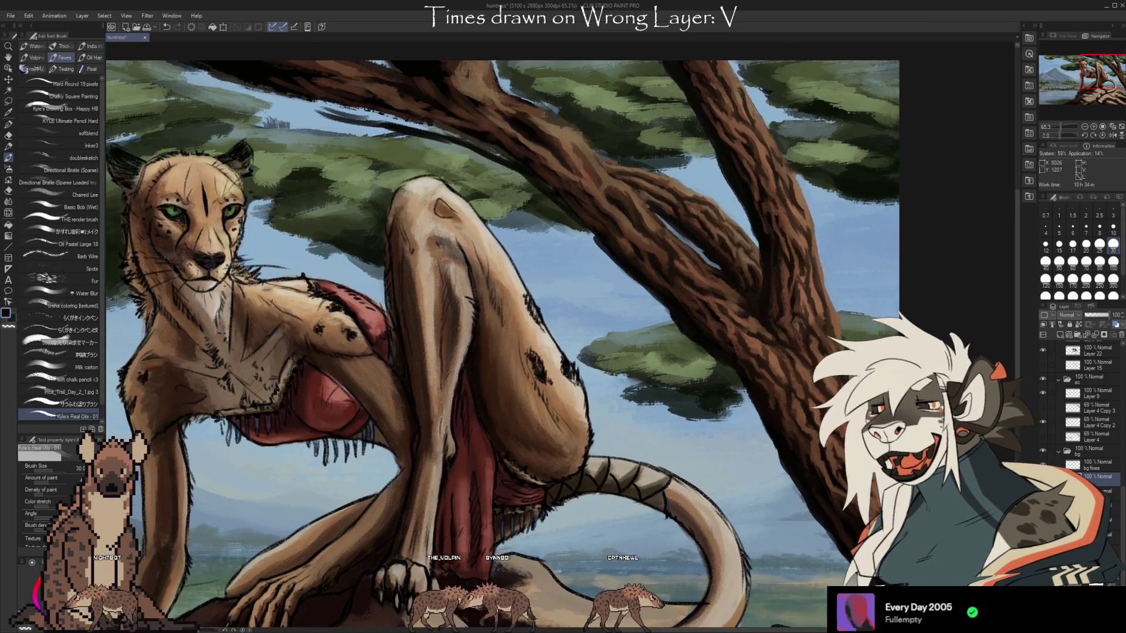
Make the bg fixes layer active, pick the light sky-blue, and switch to the Kneaded eraser
{"action": "left_click", "coordinate": [1092, 467]}
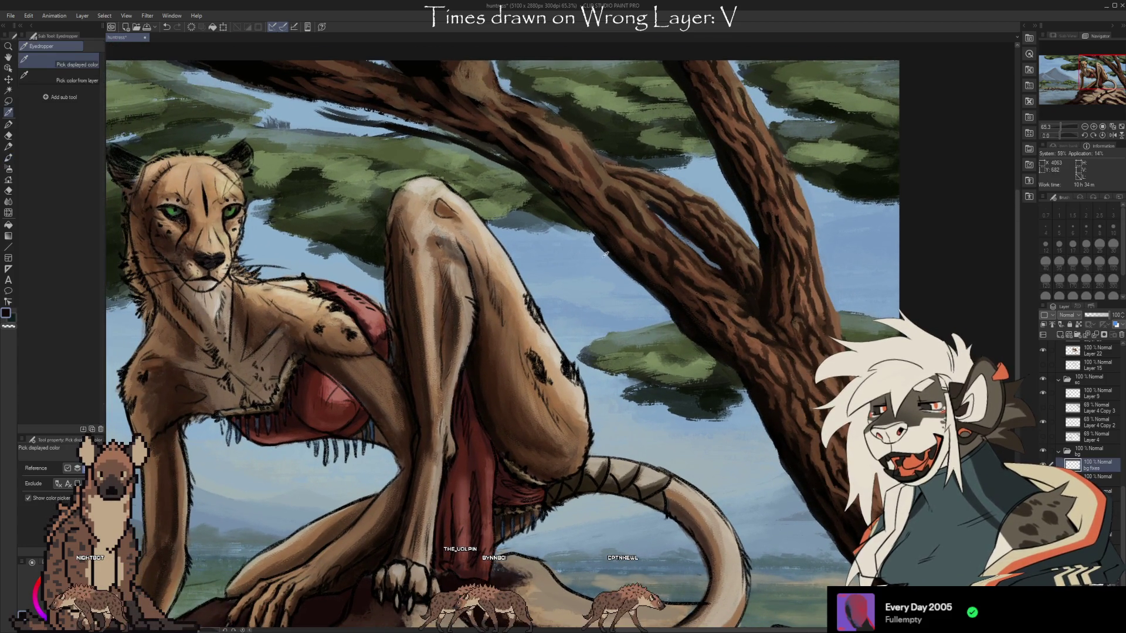
{"action": "left_click", "coordinate": [599, 222], "text": "alt"}
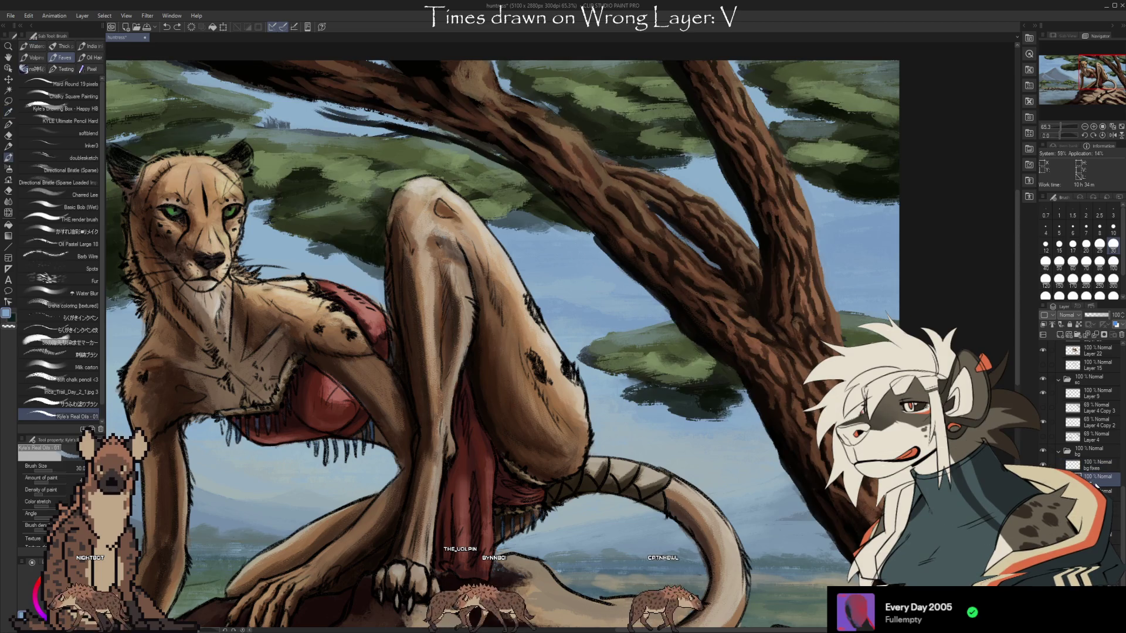
{"action": "key", "text": "e"}
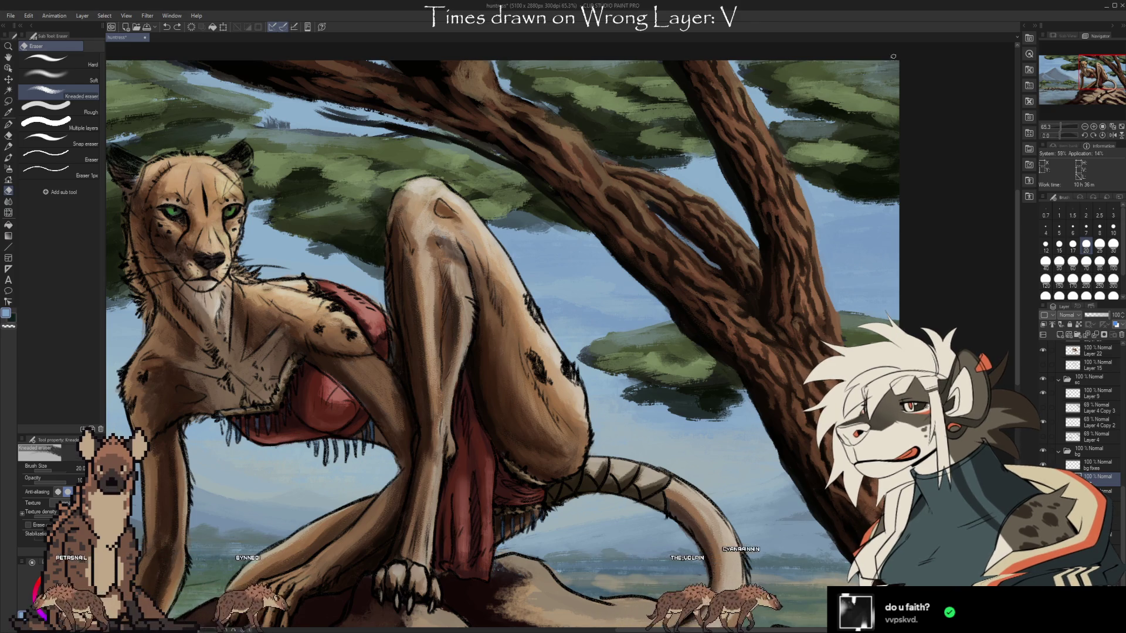
Return to the oil brush, frame cheetah and tree, and compare branches with and without the new detail, keeping it
{"action": "key", "text": "b"}
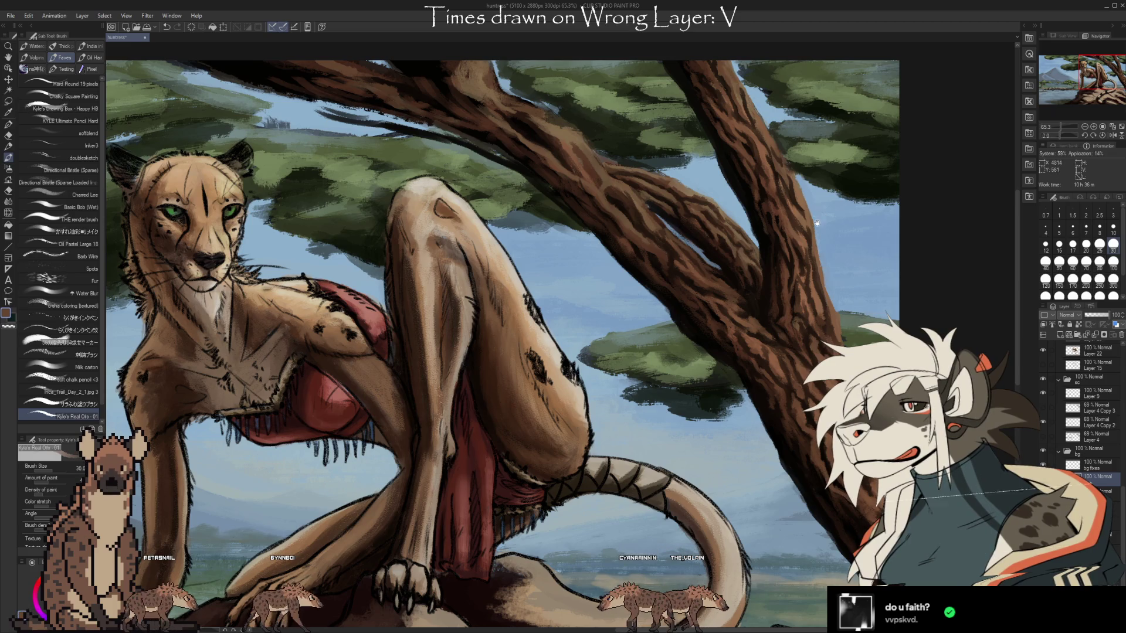
{"action": "mouse_move", "coordinate": [738, 112]}
{"action": "left_mouse_down"}
{"action": "mouse_move", "coordinate": [712, 275]}
{"action": "mouse_move", "coordinate": [751, 253]}
{"action": "left_mouse_up"}
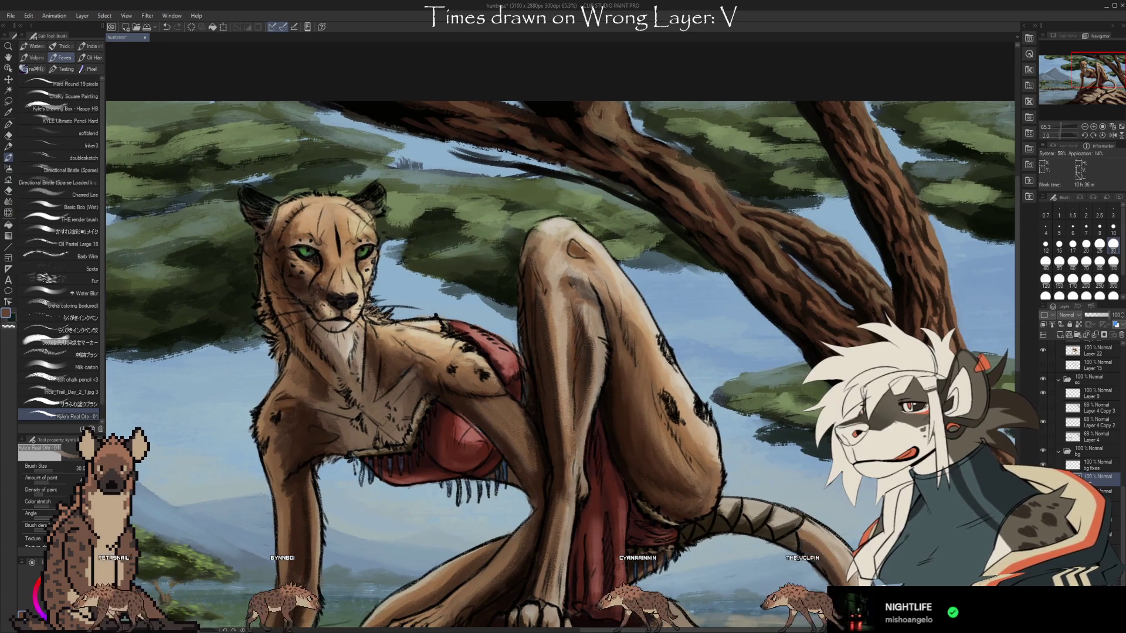
{"action": "key", "text": "ctrl+z"}
{"action": "key", "text": "ctrl+y"}
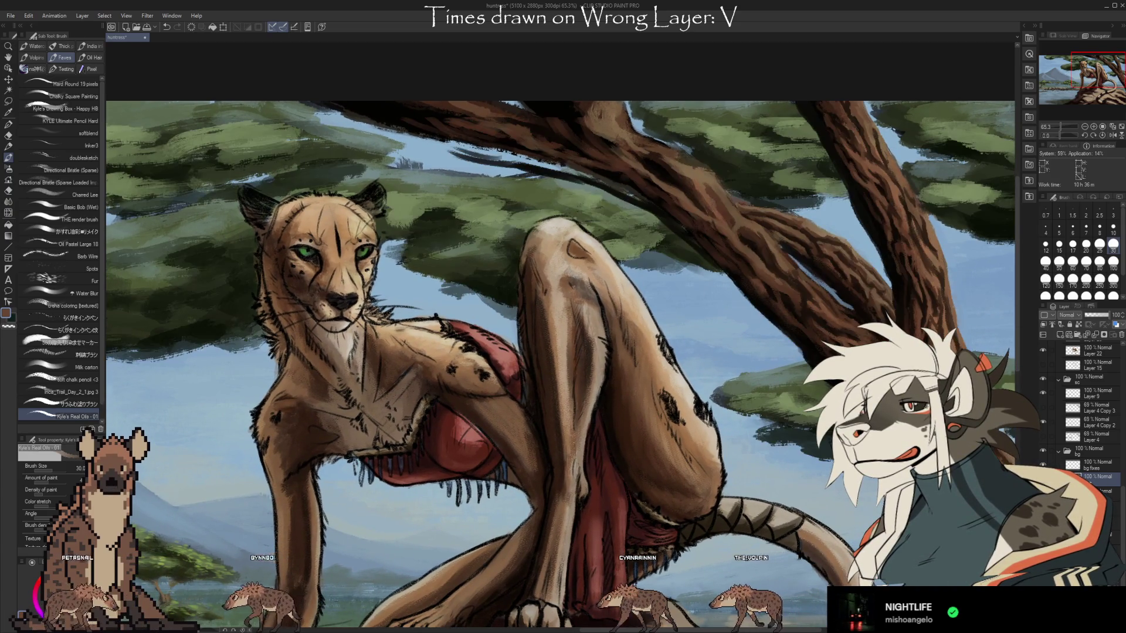
{"action": "key", "text": "ctrl+z"}
{"action": "key", "text": "ctrl+y"}
{"action": "key", "text": "ctrl+z"}
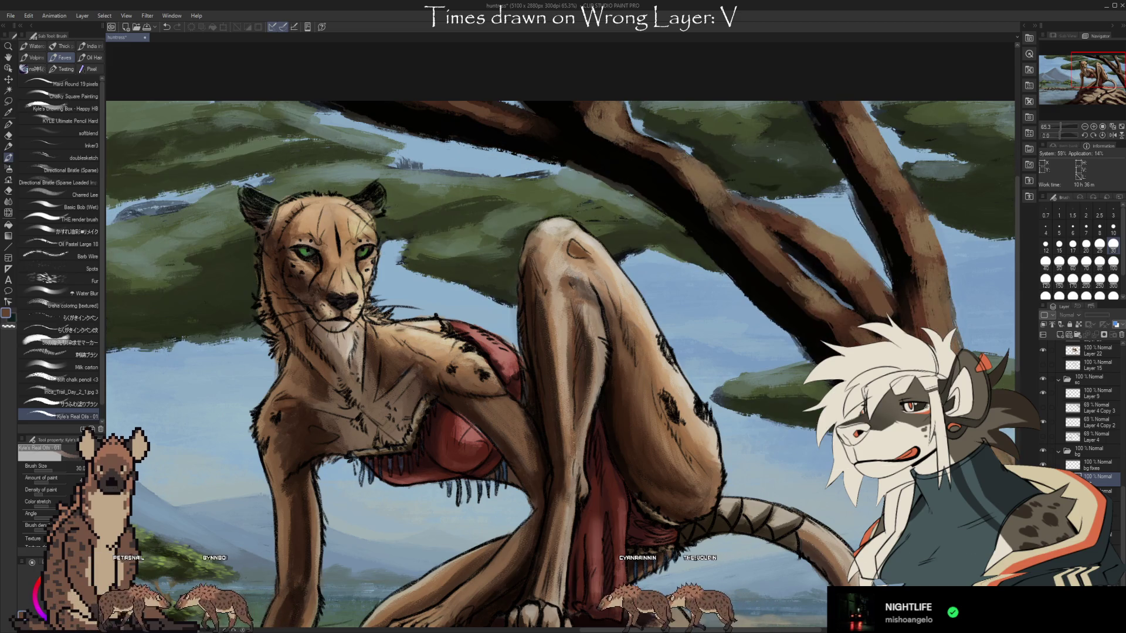
{"action": "key", "text": "ctrl+y"}
{"action": "key", "text": "ctrl+z"}
{"action": "key", "text": "ctrl+y"}
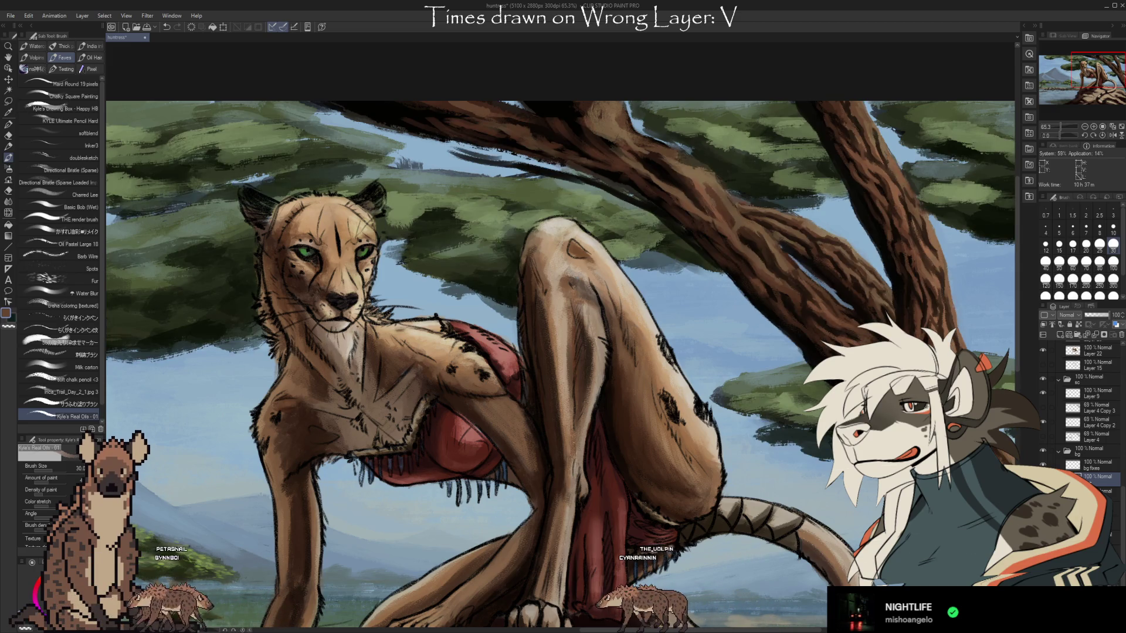
{"action": "key", "text": "ctrl+z"}
{"action": "key", "text": "ctrl+y"}
{"action": "key", "text": "ctrl+z"}
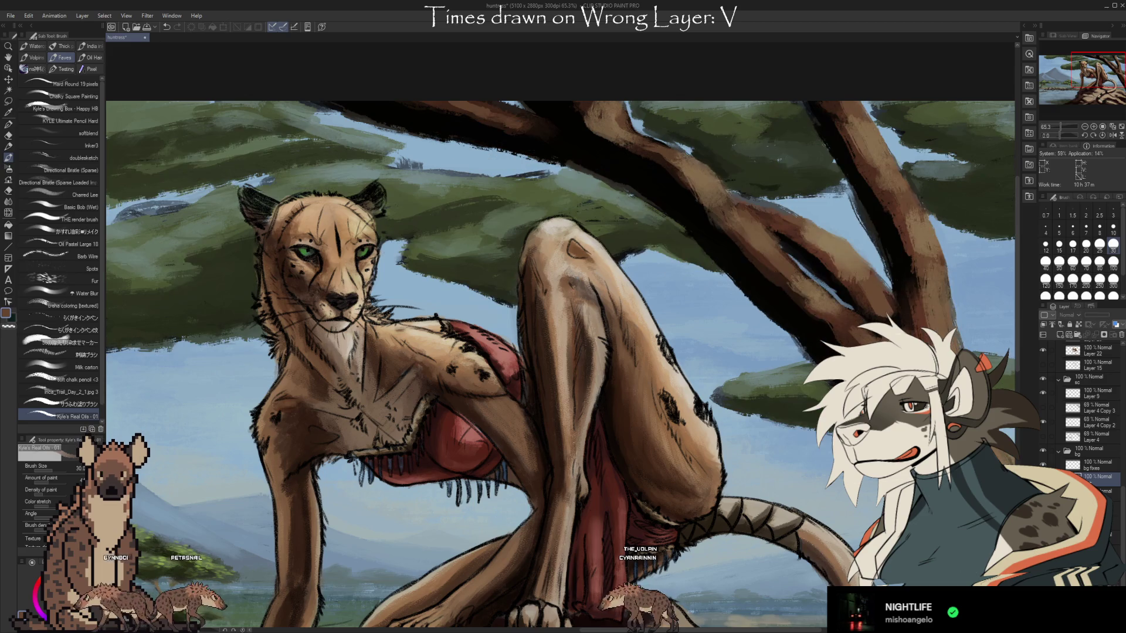
{"action": "key", "text": "ctrl+y"}
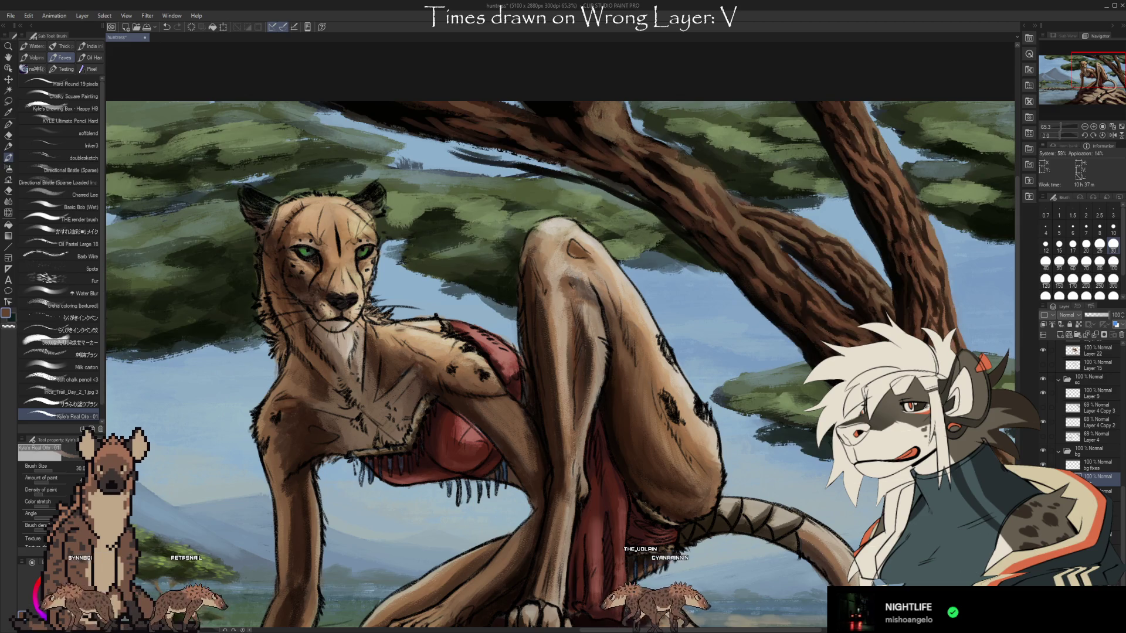
Sample a bark brown from the tree branch as the painting colour
{"action": "key", "text": "i"}
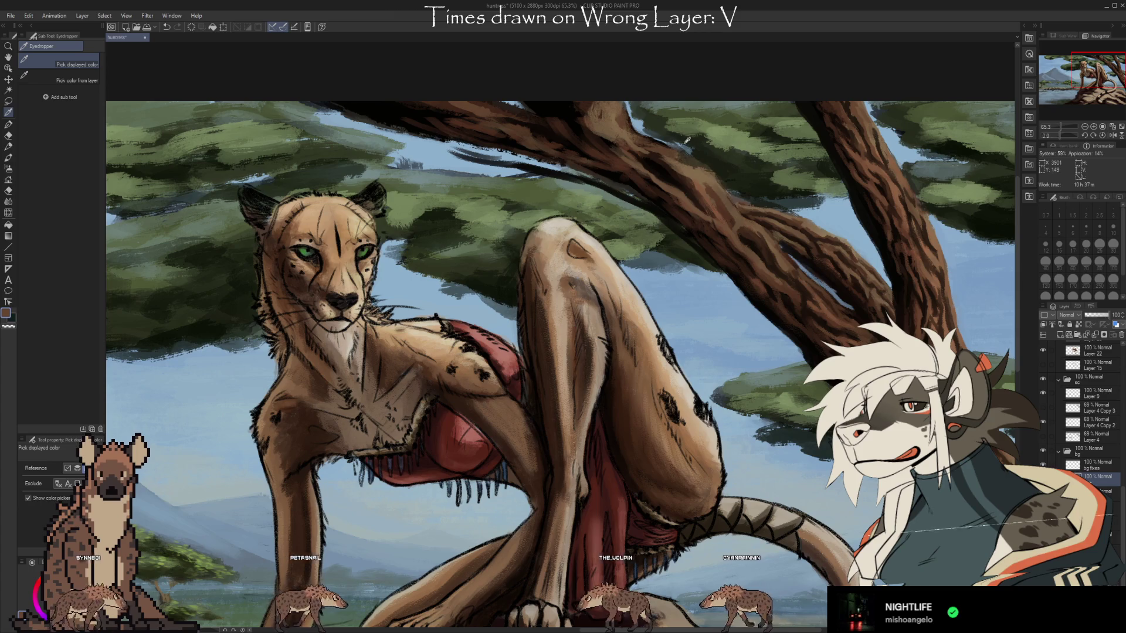
{"action": "key", "text": "b"}
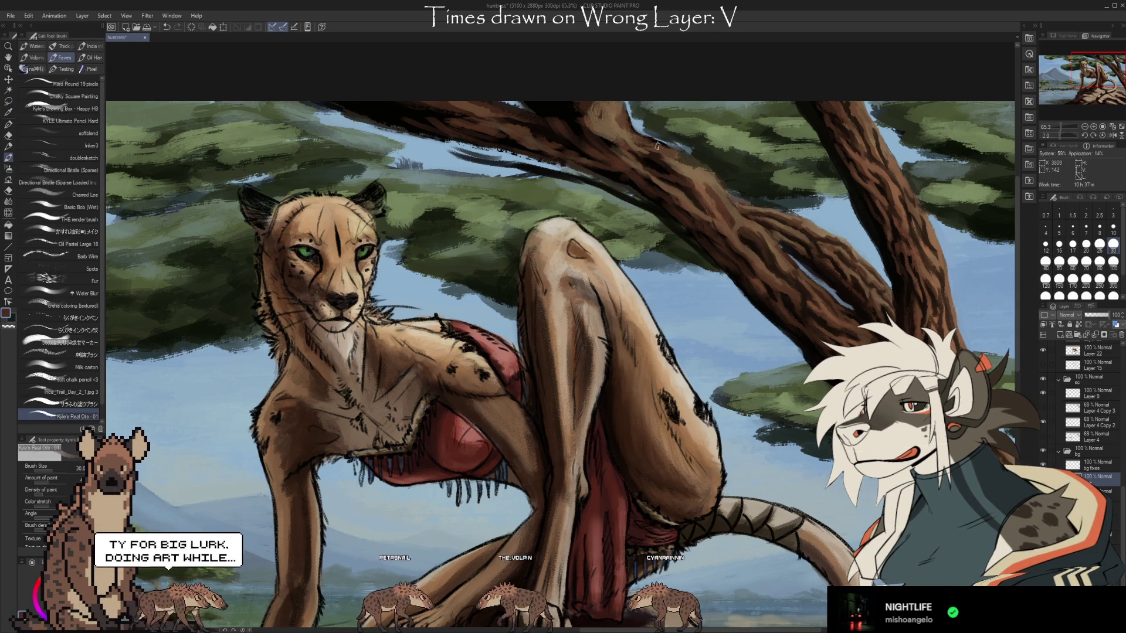
{"action": "key", "text": "i"}
{"action": "key", "text": "b"}
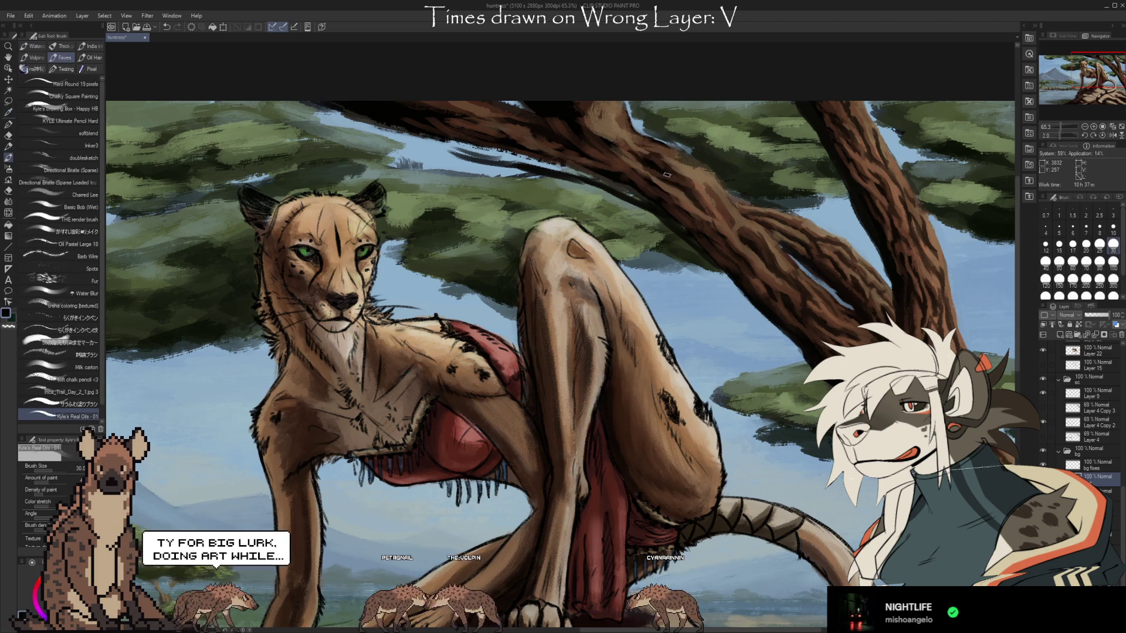
{"action": "left_click", "coordinate": [703, 203], "text": "alt"}
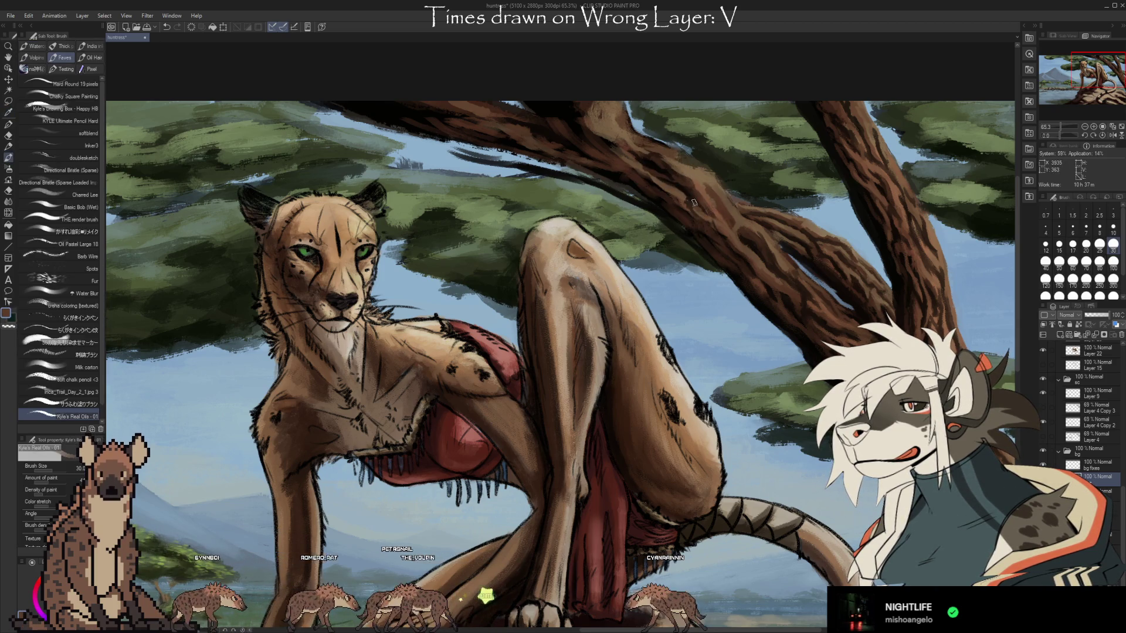
{"action": "key", "text": "alt"}
{"action": "key", "text": "b"}
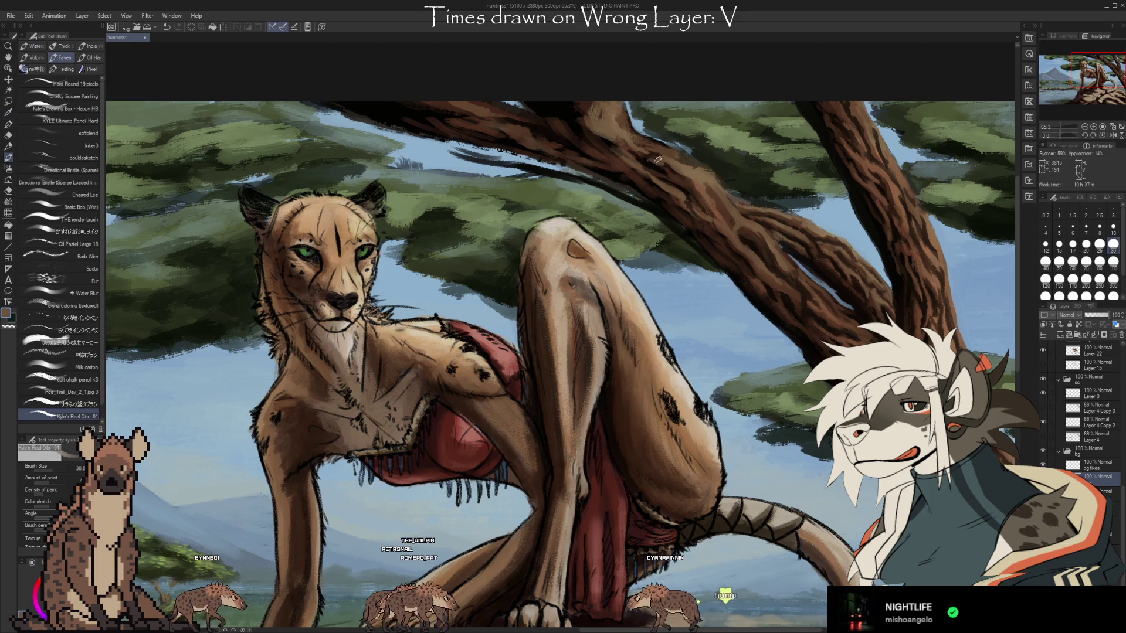
{"action": "left_click", "coordinate": [657, 156], "text": "alt"}
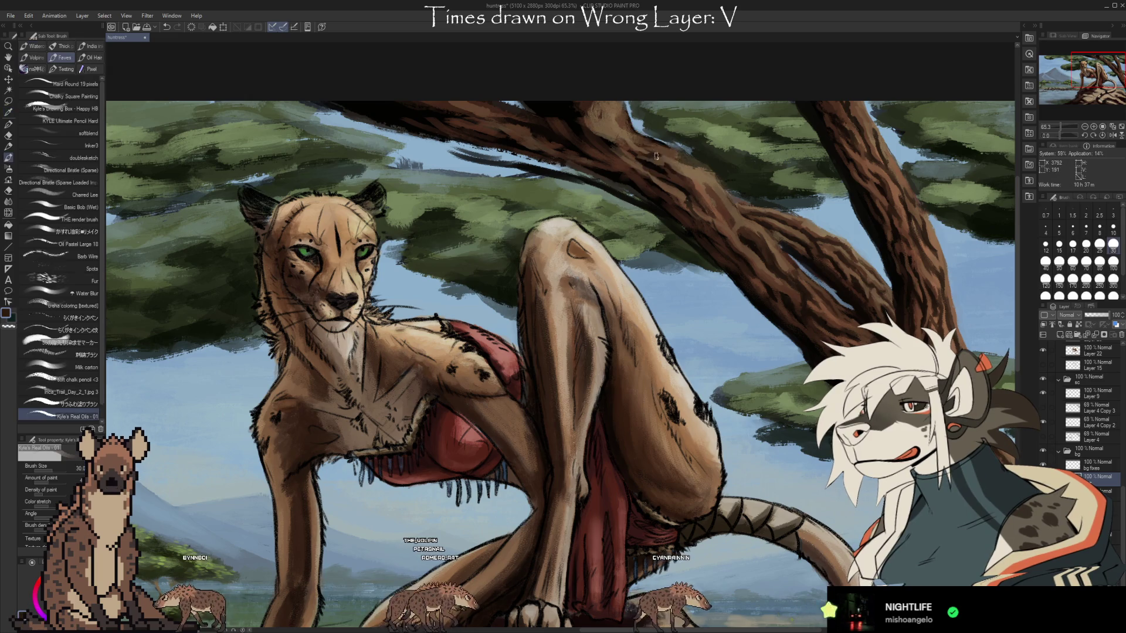
{"action": "left_click", "coordinate": [658, 159], "text": "alt"}
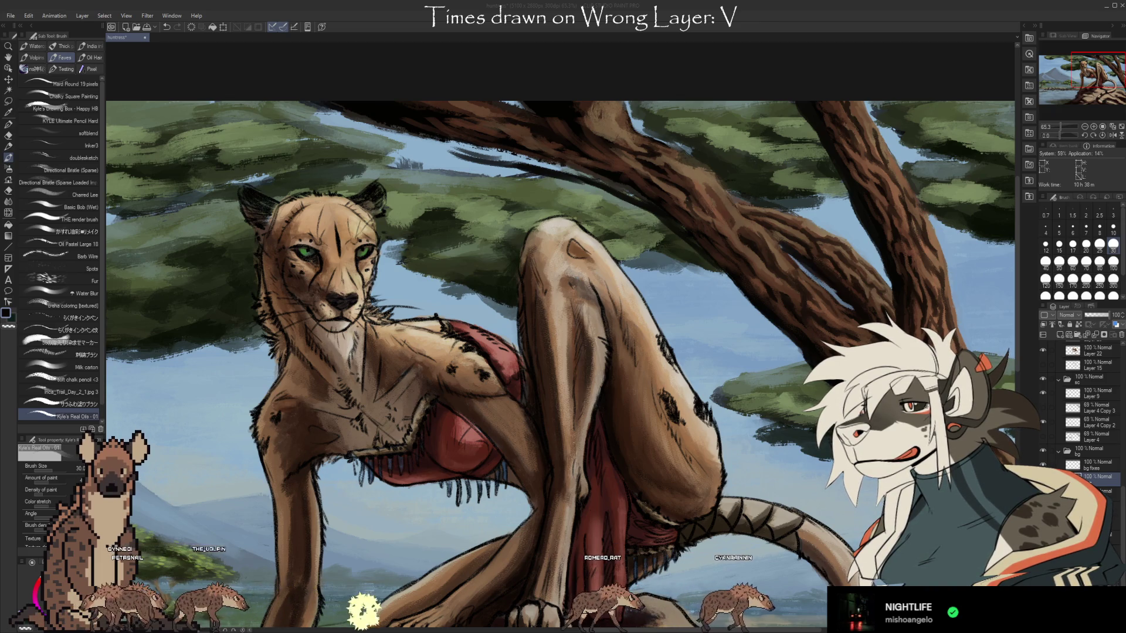
{"action": "left_click", "coordinate": [794, 75]}
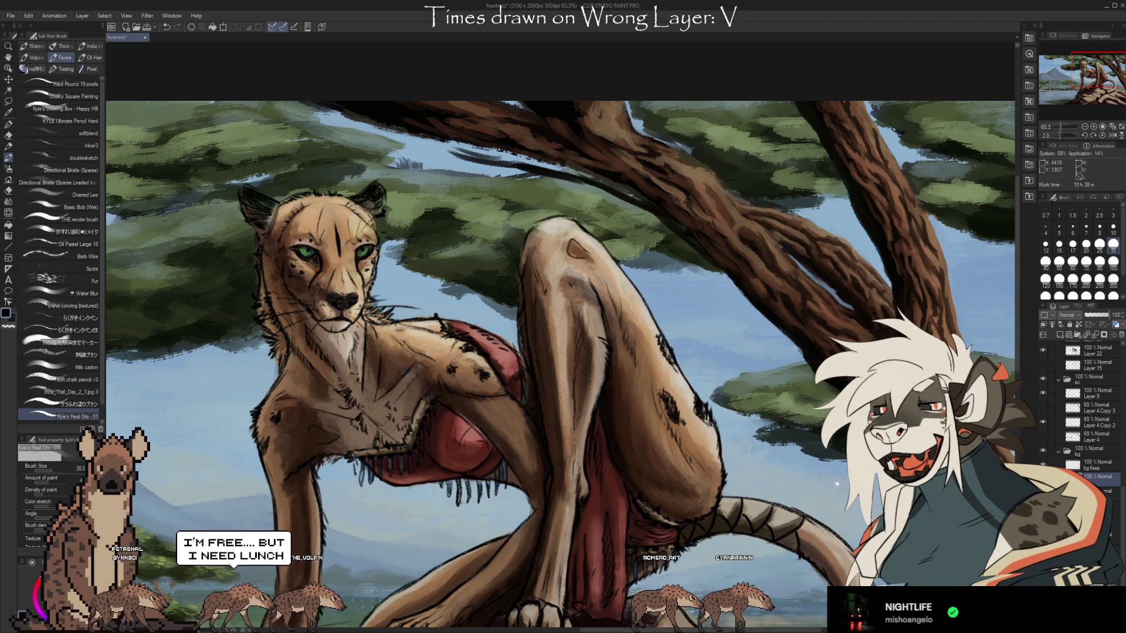
{"action": "key", "text": "ctrl+z"}
{"action": "key", "text": "ctrl+y"}
{"action": "key", "text": "ctrl+z"}
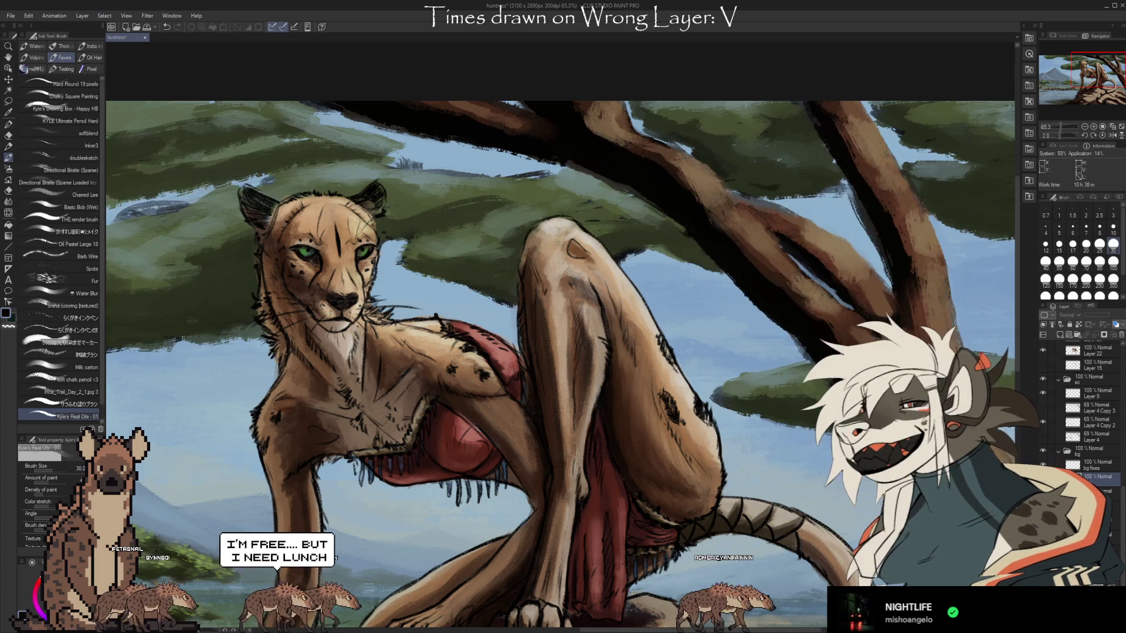
{"action": "key", "text": "ctrl+y"}
{"action": "key", "text": "ctrl+z"}
{"action": "key", "text": "ctrl+y"}
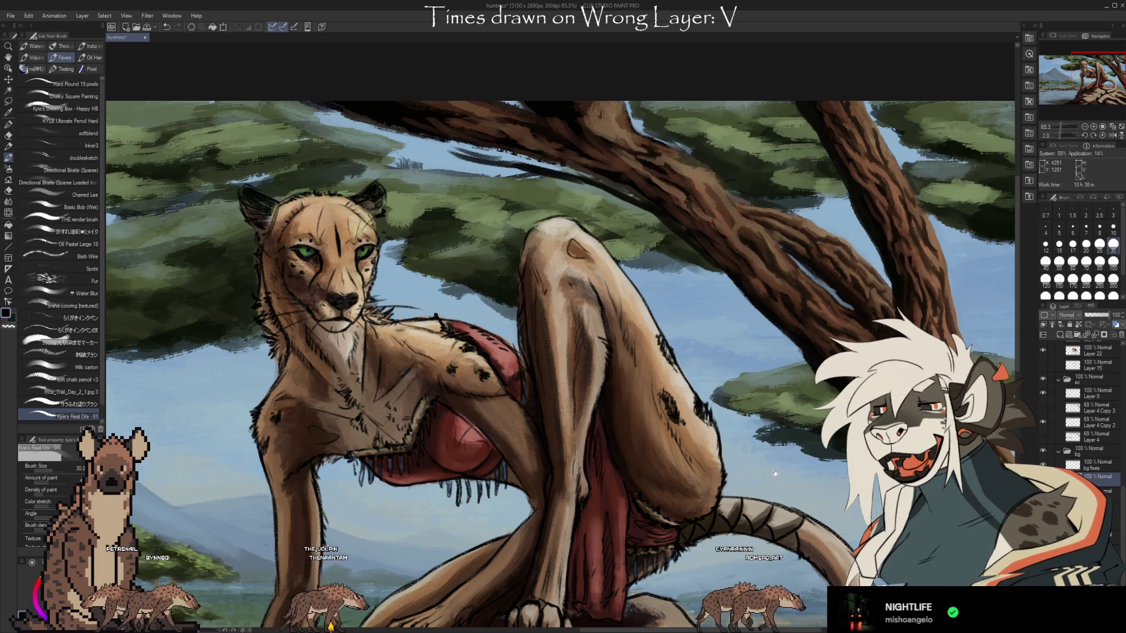
Frame the tree's upper left at 50% and undo the stray twig strokes over the foliage
{"action": "left_click_drag", "start_coordinate": [801, 470], "coordinate": [832, 488]}
{"action": "left_click_drag", "start_coordinate": [828, 545], "coordinate": [766, 466]}
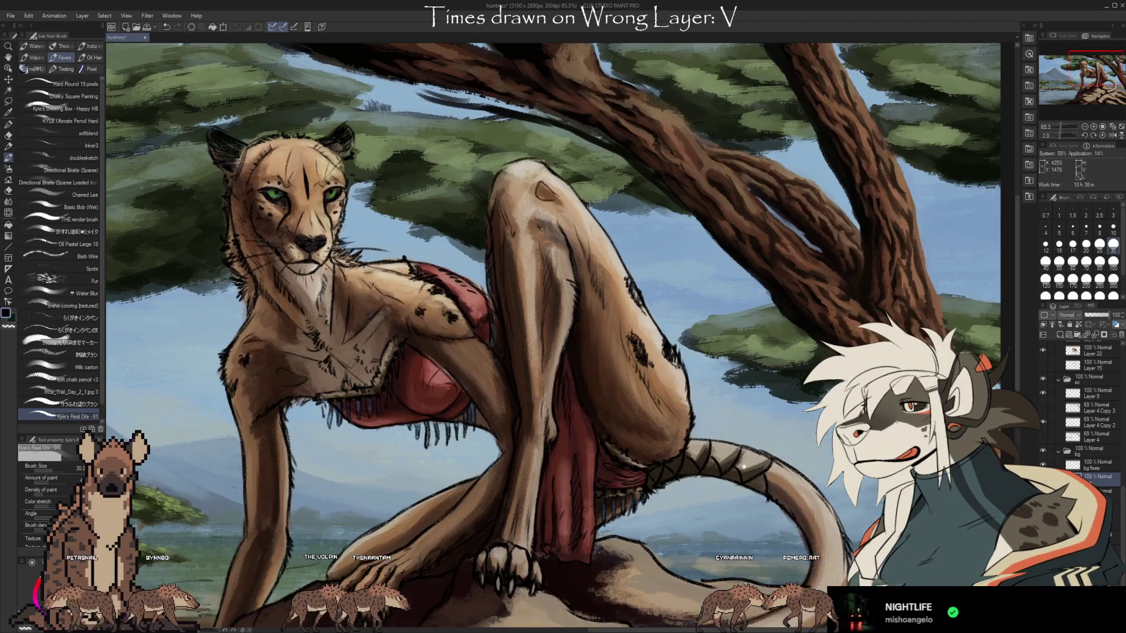
{"action": "left_click_drag", "start_coordinate": [781, 544], "coordinate": [737, 542]}
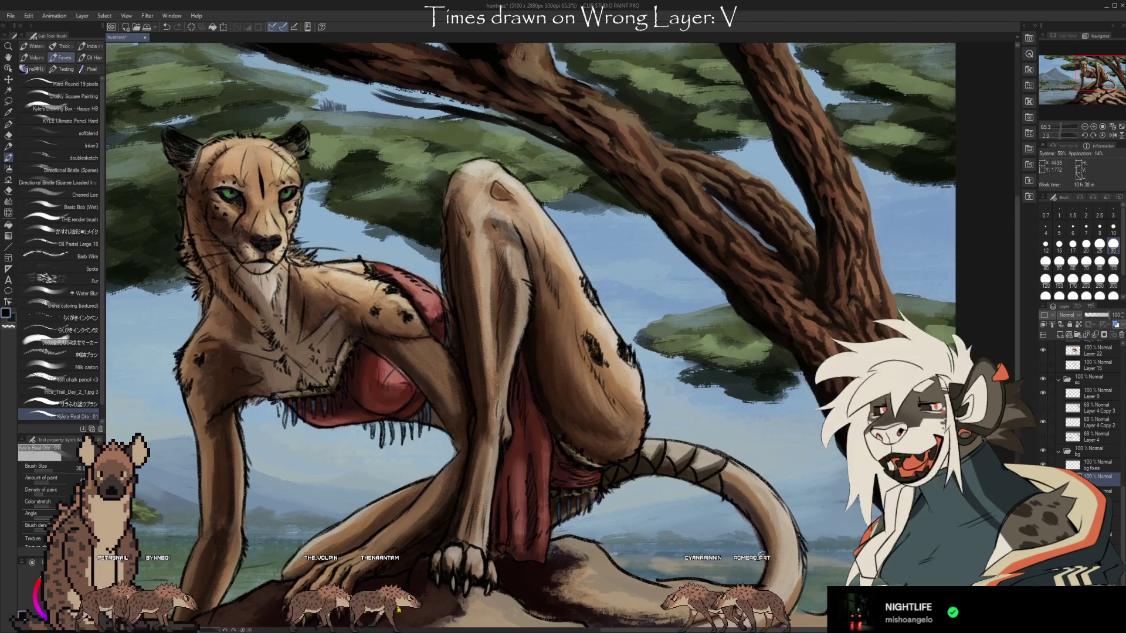
{"action": "scroll", "coordinate": [788, 537], "scroll_direction": "down", "scroll_amount": 1}
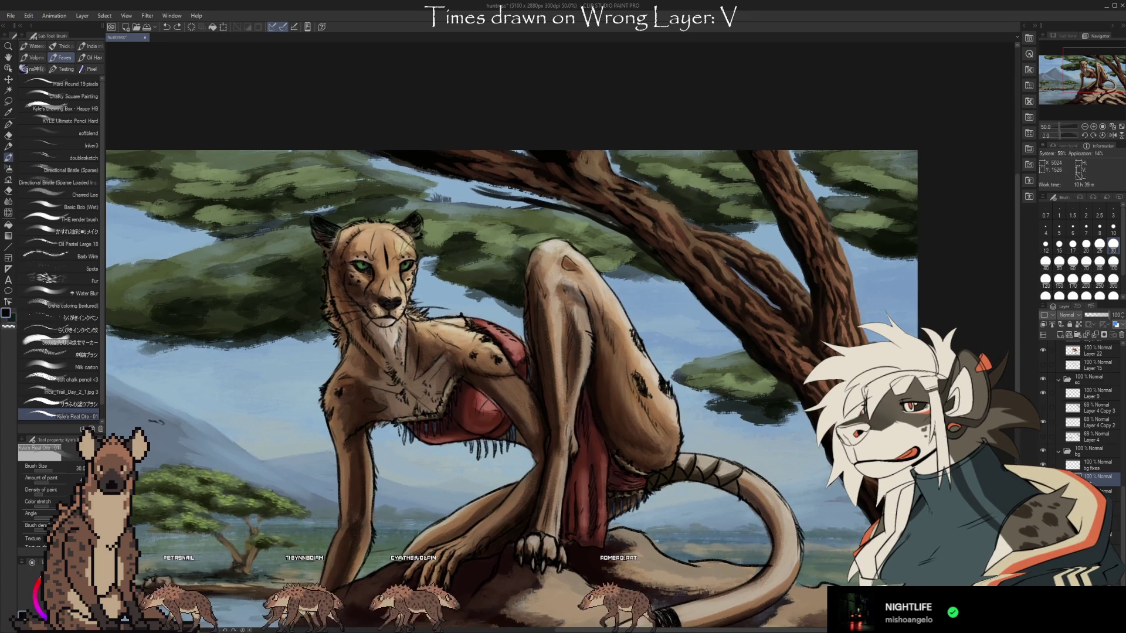
{"action": "key", "text": "ctrl+z"}
{"action": "key", "text": "ctrl+z"}
{"action": "key", "text": "ctrl+z"}
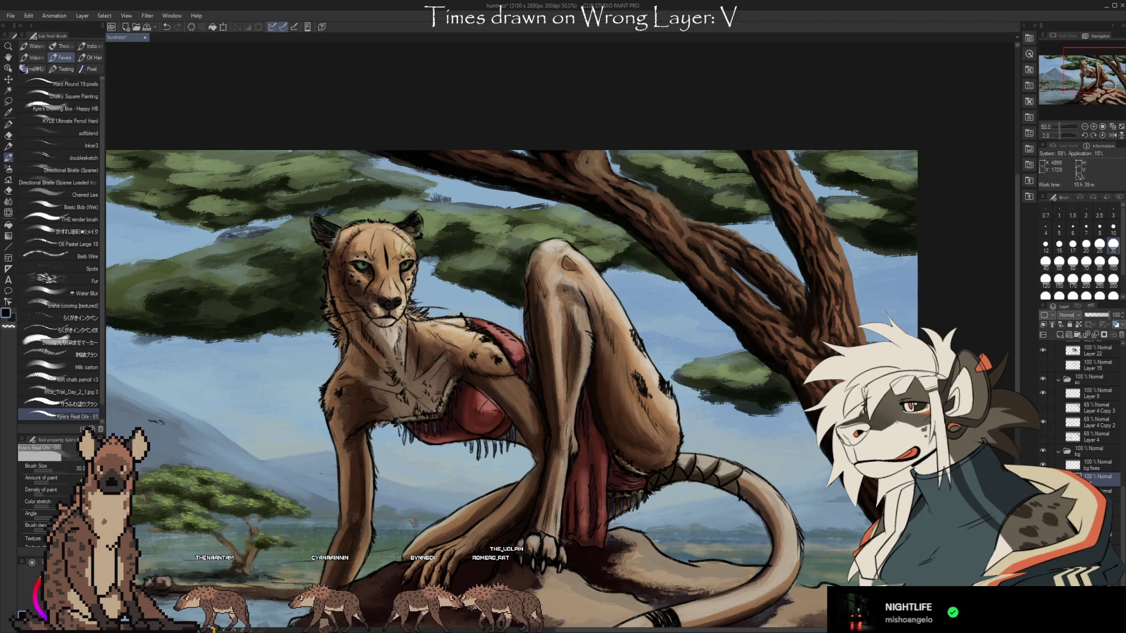
Compare the tree with and without its latest shading strokes
{"action": "key", "text": "ctrl+z"}
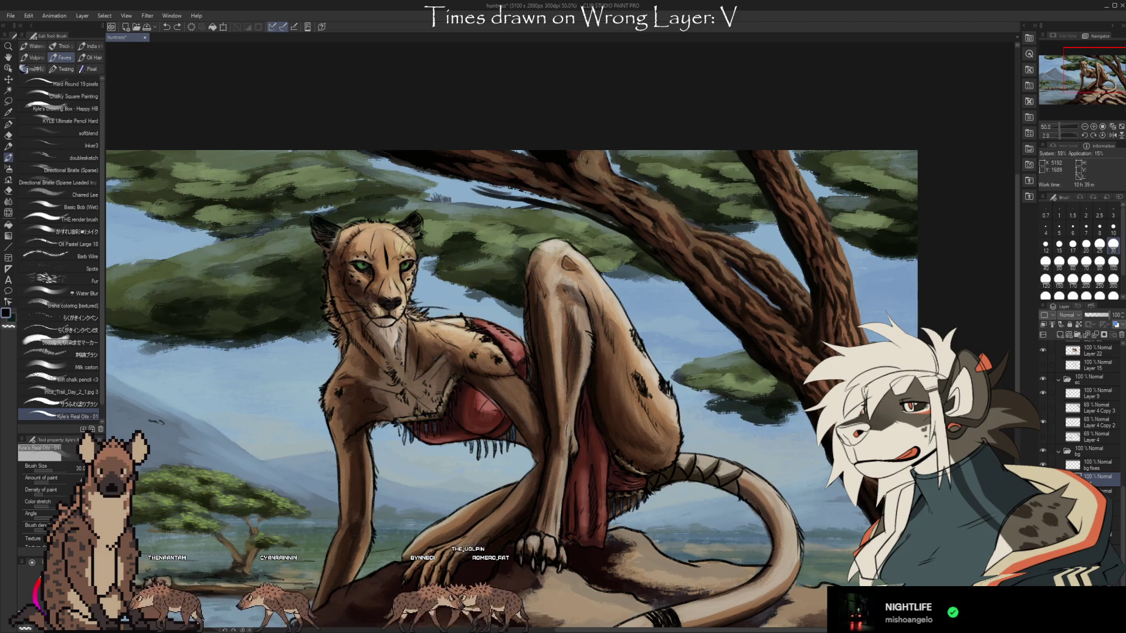
{"action": "key", "text": "ctrl+y"}
{"action": "key", "text": "ctrl+z"}
{"action": "key", "text": "ctrl+y"}
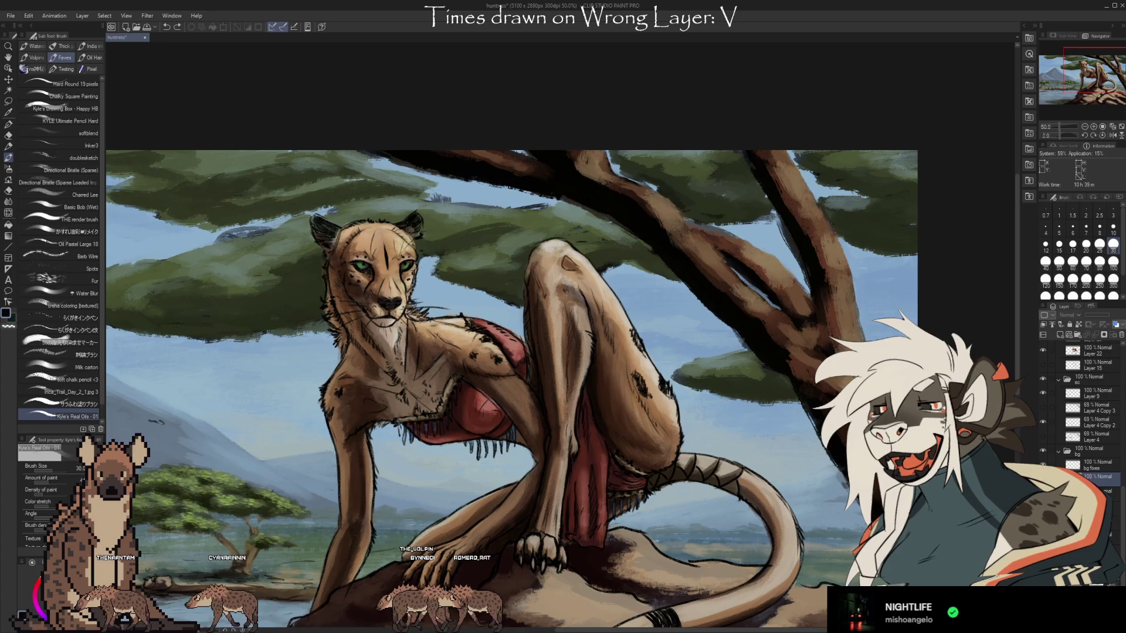
{"action": "key", "text": "ctrl+z"}
{"action": "key", "text": "ctrl+y"}
{"action": "key", "text": "ctrl+z"}
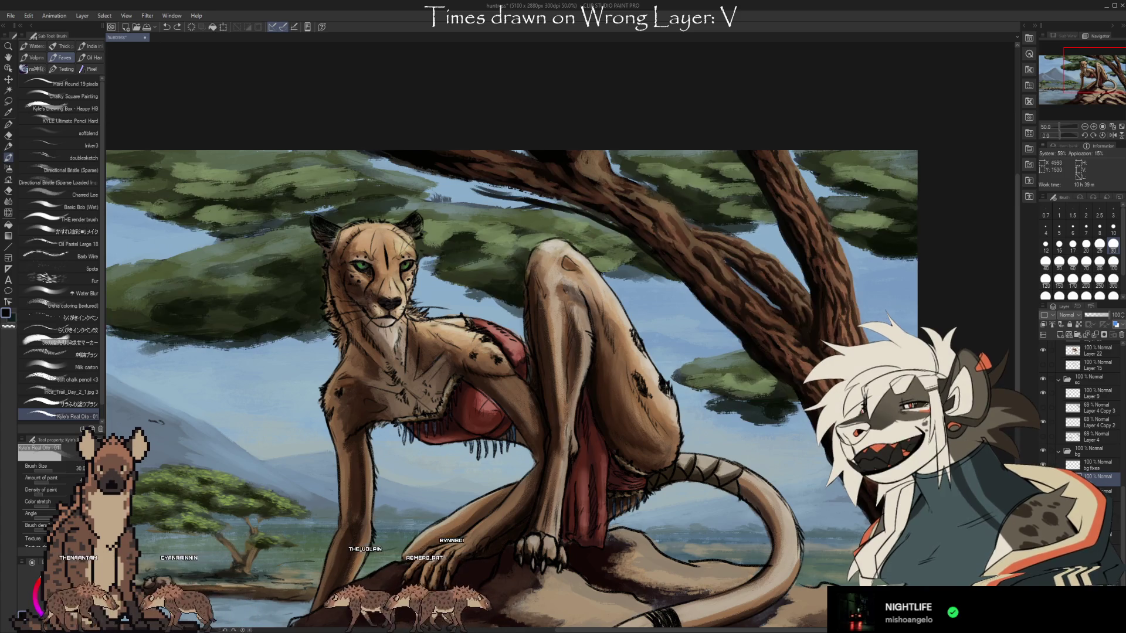
{"action": "scroll", "coordinate": [510, 387], "scroll_direction": "left", "scroll_amount": 3}
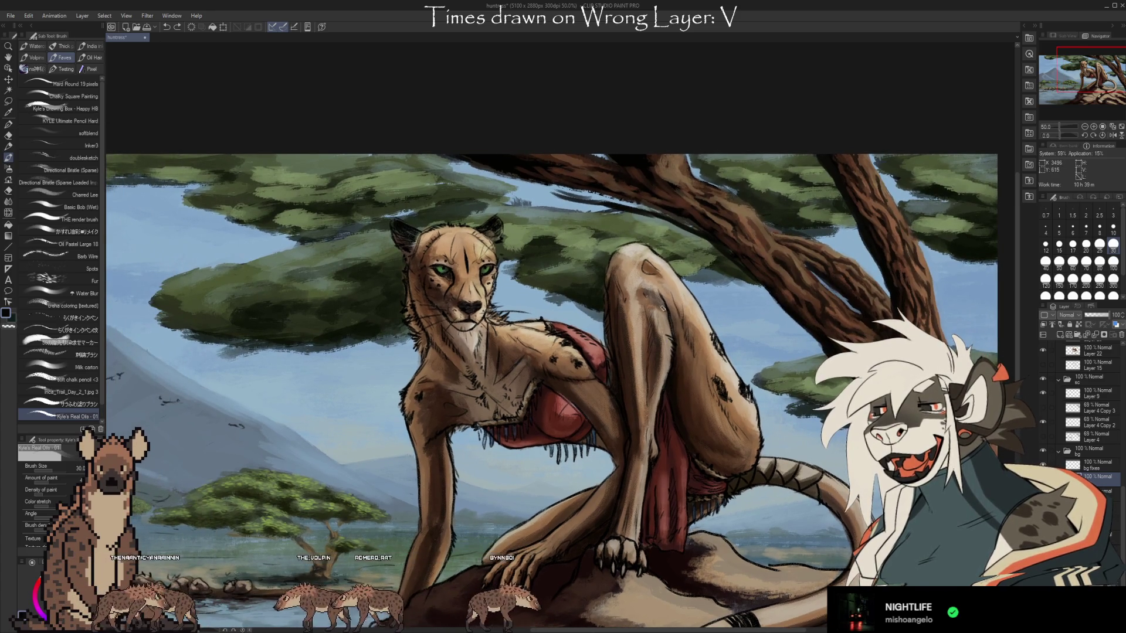
{"action": "key", "text": "ctrl+y"}
{"action": "key", "text": "b"}
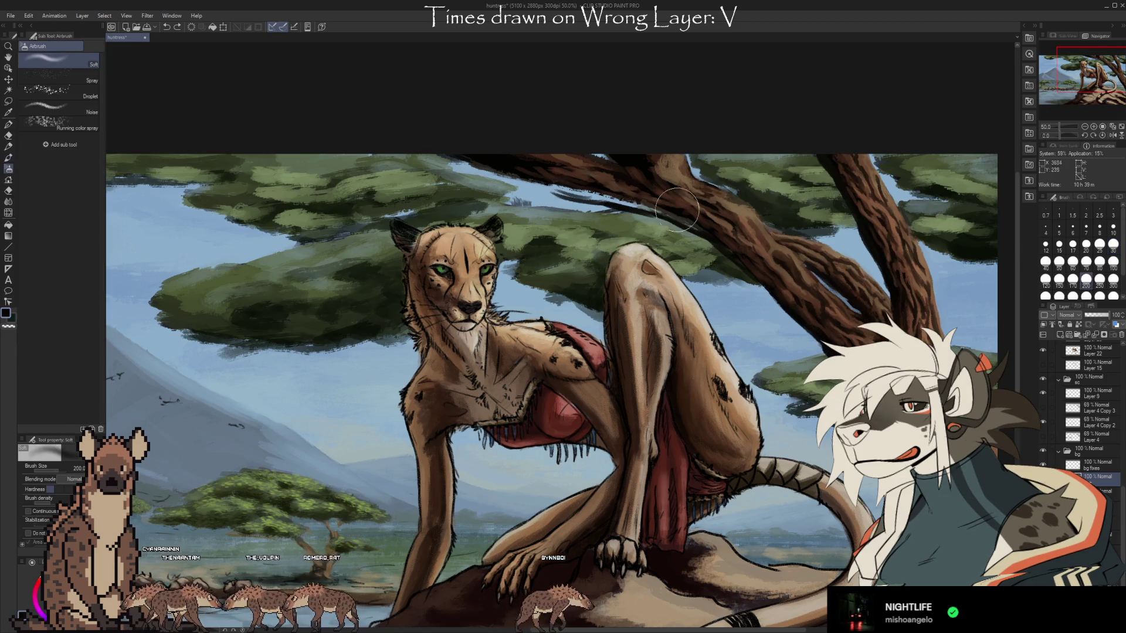
{"action": "key", "text": "e"}
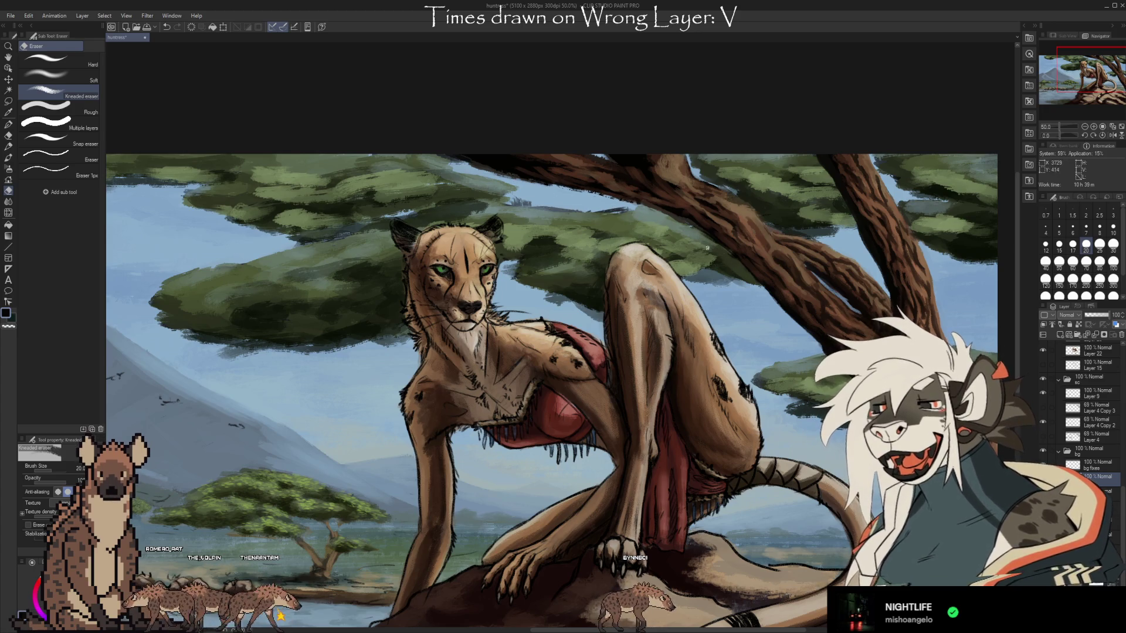
{"action": "scroll", "coordinate": [813, 348], "scroll_direction": "up", "scroll_amount": 3}
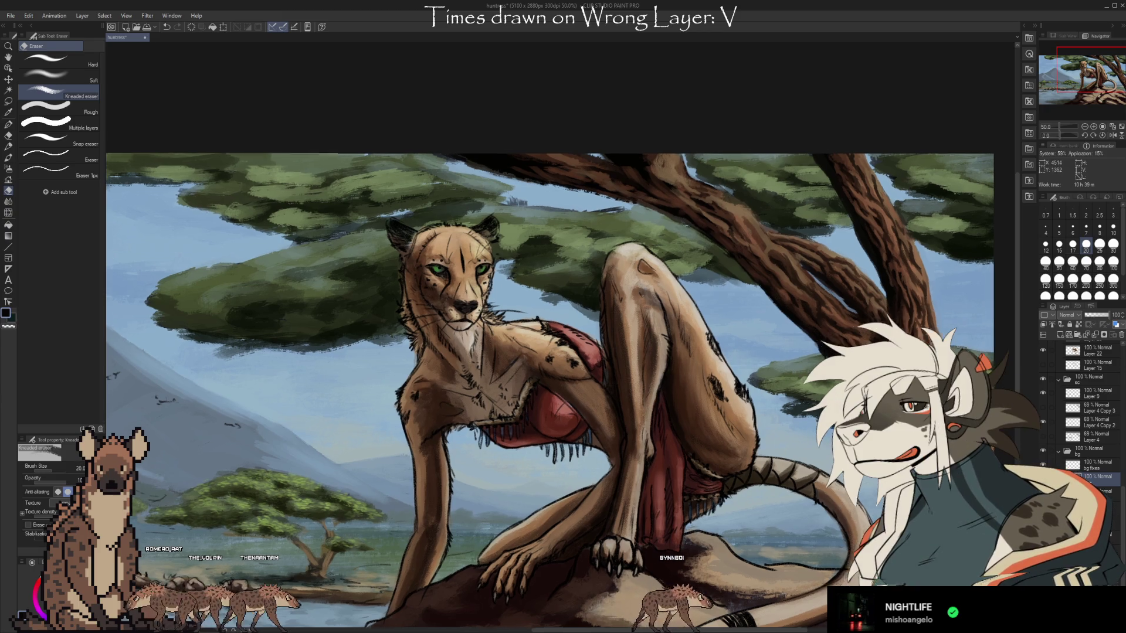
{"action": "key", "text": "b"}
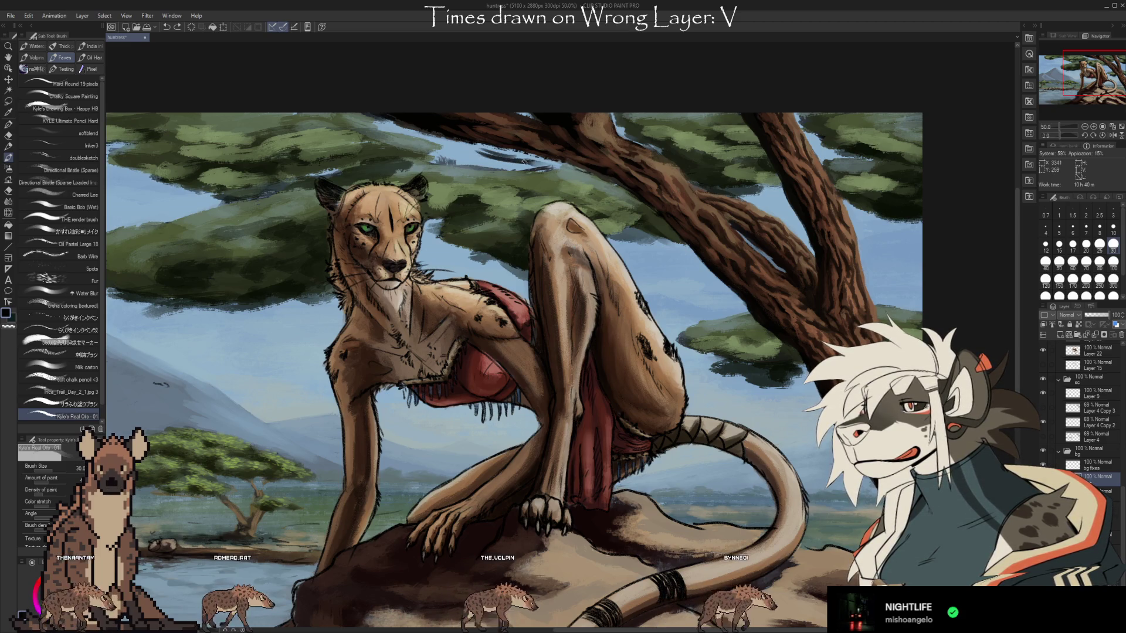
Paint sky blue over the dark marks between the acacia branches
{"action": "scroll", "coordinate": [505, 137], "scroll_direction": "up", "scroll_amount": 4}
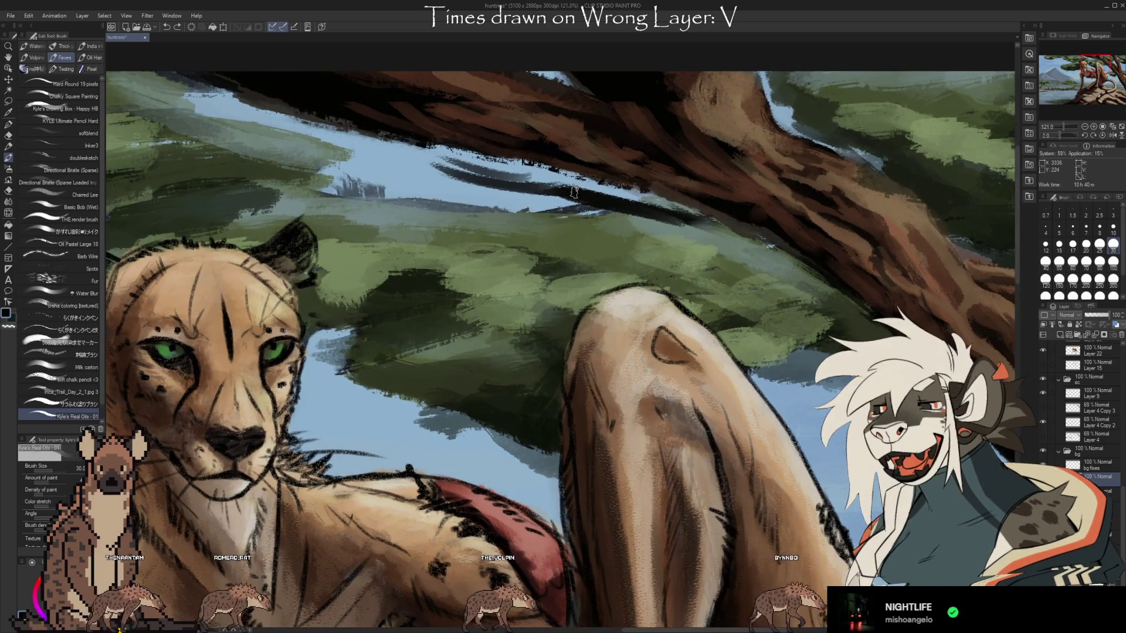
{"action": "left_click_drag", "start_coordinate": [586, 203], "coordinate": [727, 226]}
{"action": "left_click_drag", "start_coordinate": [434, 158], "coordinate": [574, 190]}
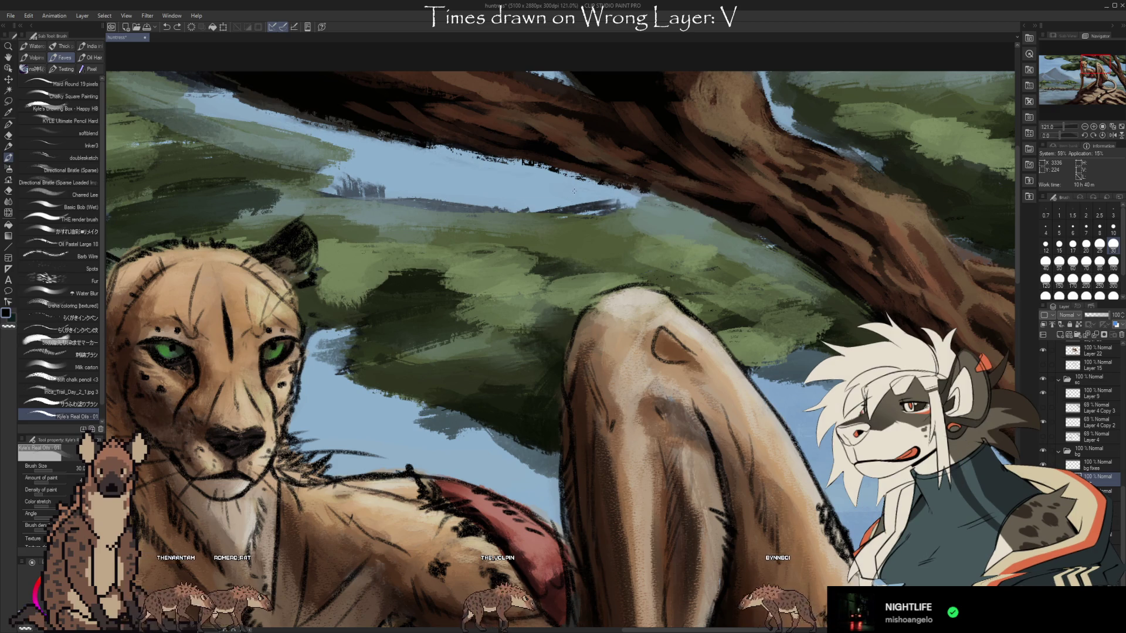
{"action": "scroll", "coordinate": [575, 191], "scroll_direction": "down", "scroll_amount": 4}
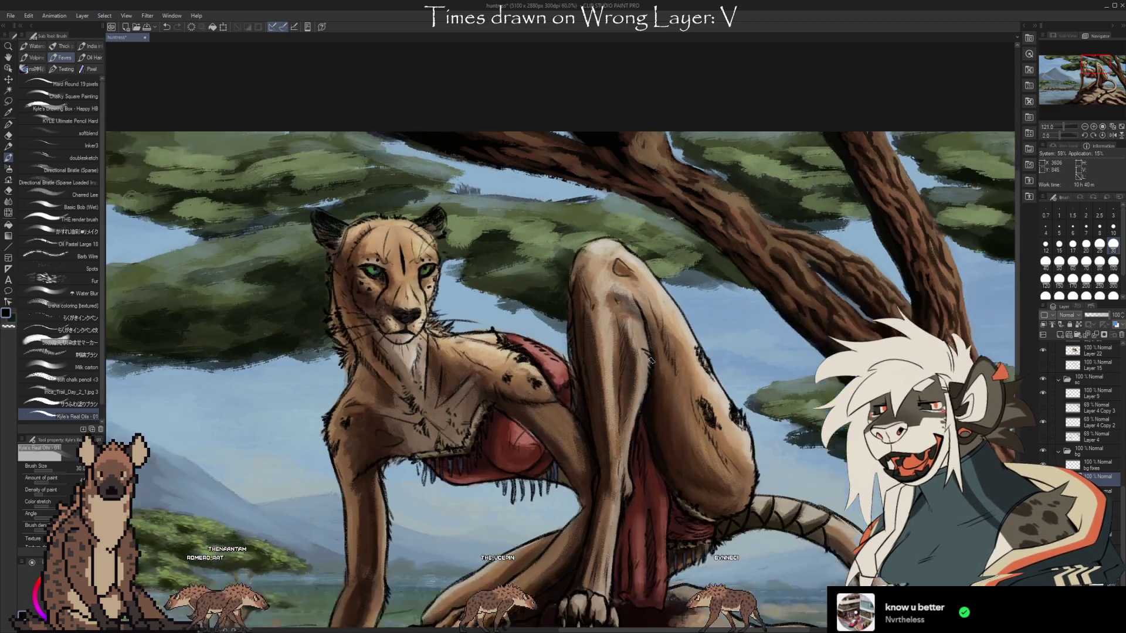
{"action": "scroll", "coordinate": [809, 462], "scroll_direction": "down", "scroll_amount": 1}
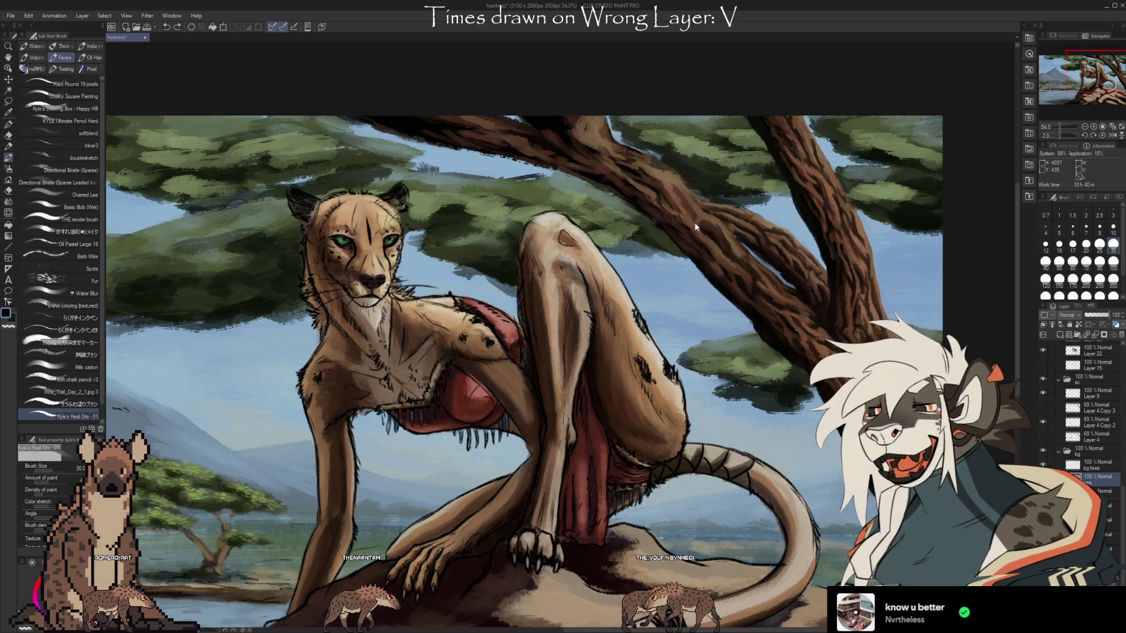
{"action": "scroll", "coordinate": [683, 215], "scroll_direction": "up", "scroll_amount": 5}
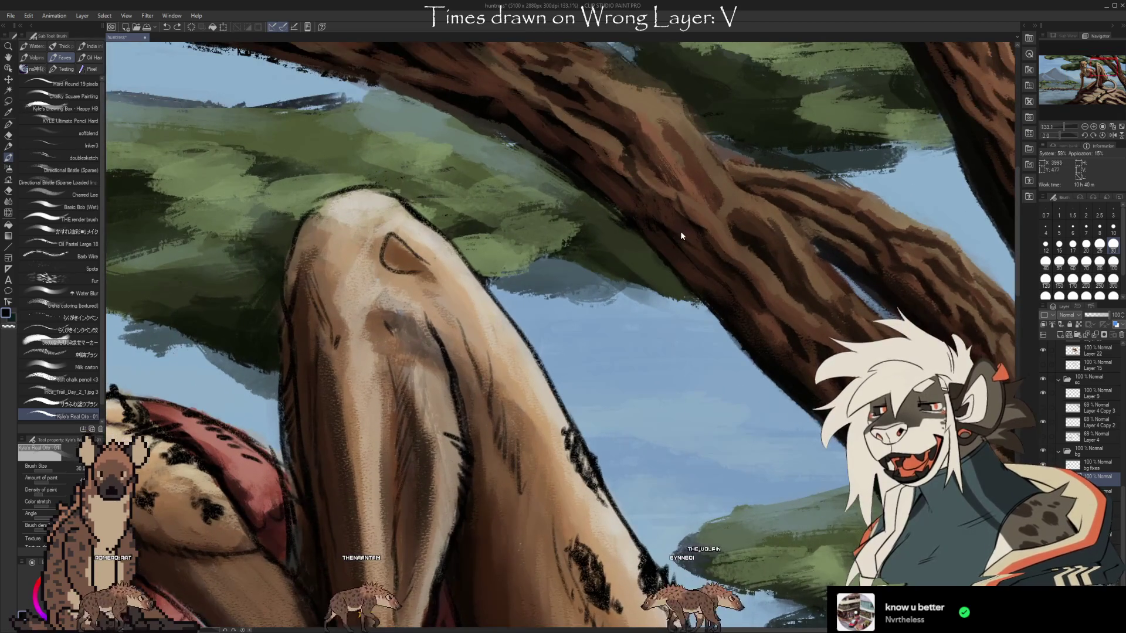
{"action": "scroll", "coordinate": [681, 232], "scroll_direction": "up", "scroll_amount": 2}
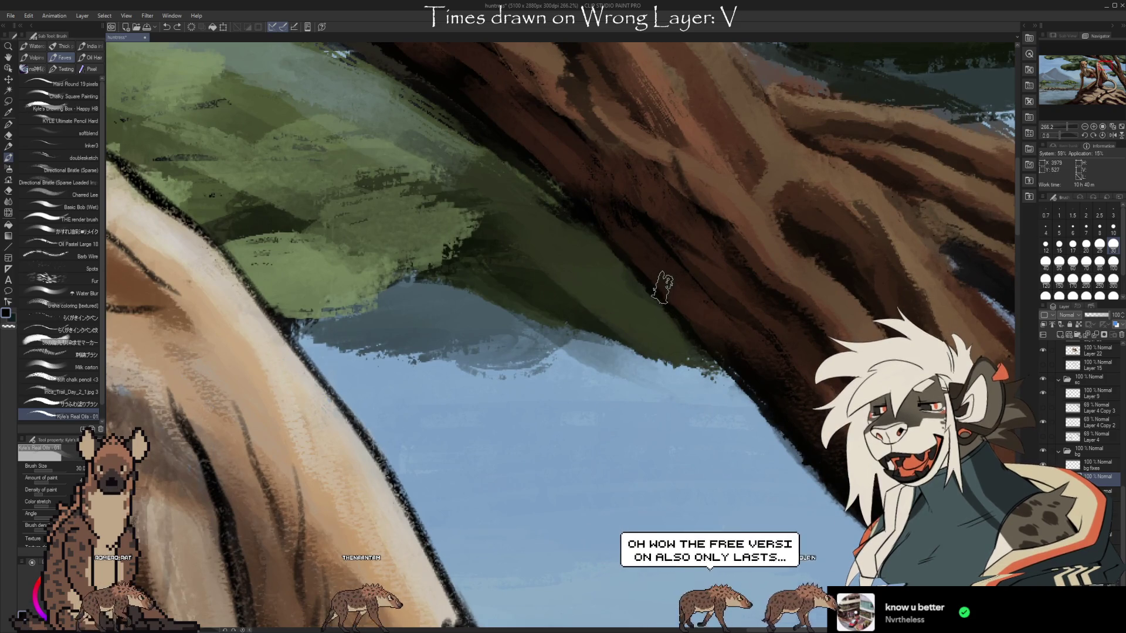
{"action": "scroll", "coordinate": [663, 287], "scroll_direction": "down", "scroll_amount": 2}
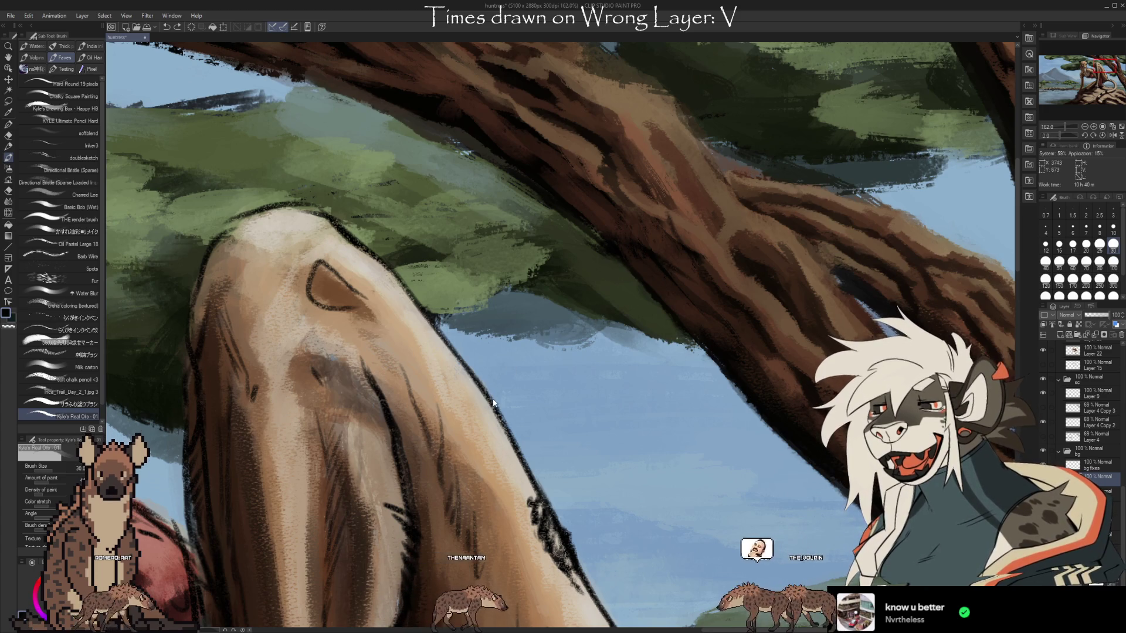
Step through undo/redo to review the textured strokes on the trunk, foliage and sky, keeping the branch texture
{"action": "key", "text": "ctrl+z"}
{"action": "key", "text": "ctrl+z"}
{"action": "key", "text": "ctrl+z"}
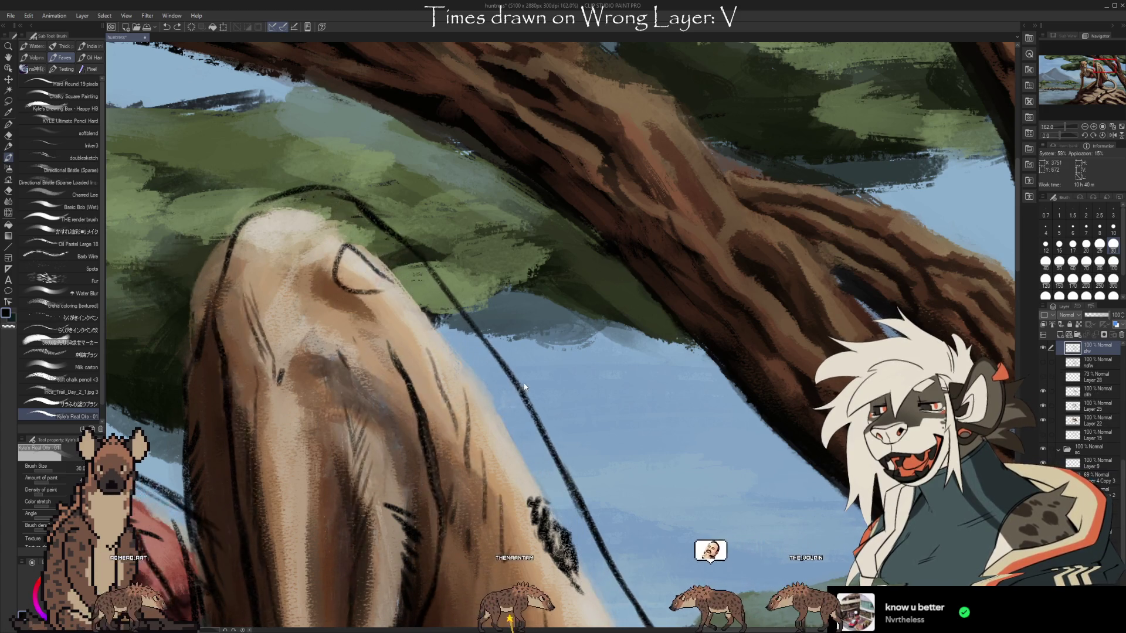
{"action": "key", "text": "ctrl+y"}
{"action": "key", "text": "ctrl+y"}
{"action": "key", "text": "ctrl+y"}
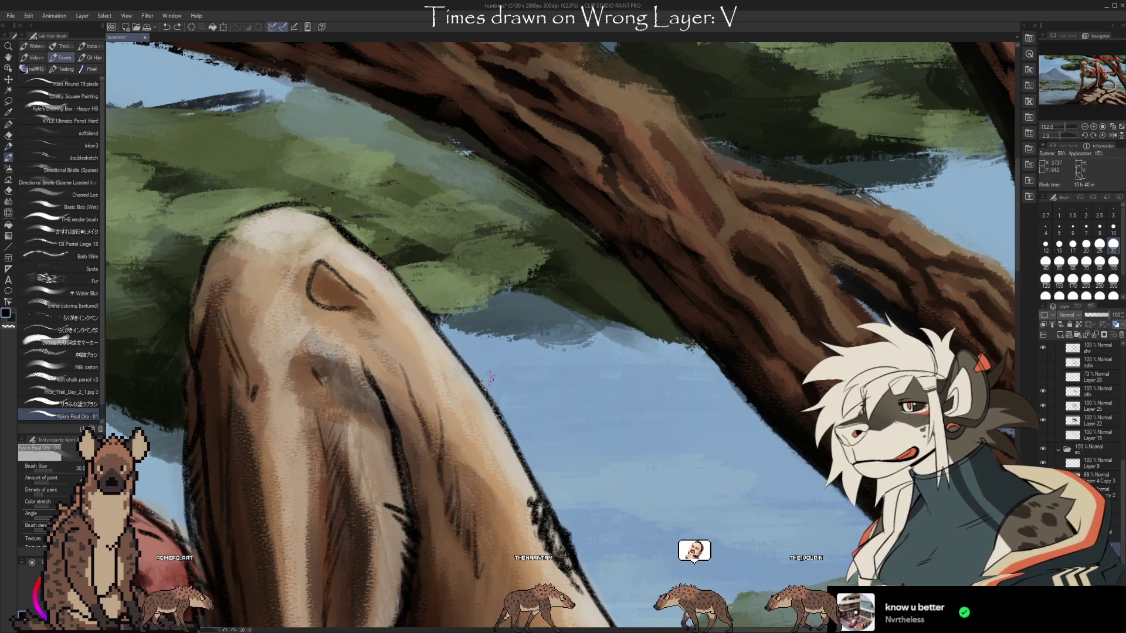
{"action": "key", "text": "ctrl+y"}
{"action": "key", "text": "ctrl+y"}
{"action": "key", "text": "ctrl+y"}
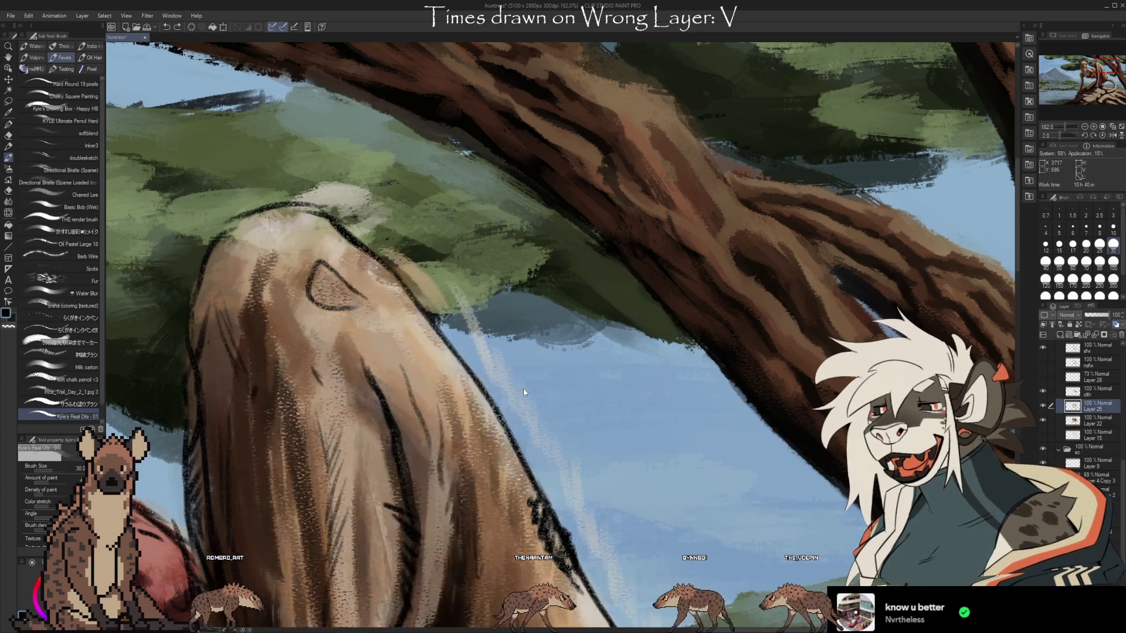
{"action": "key", "text": "ctrl+z"}
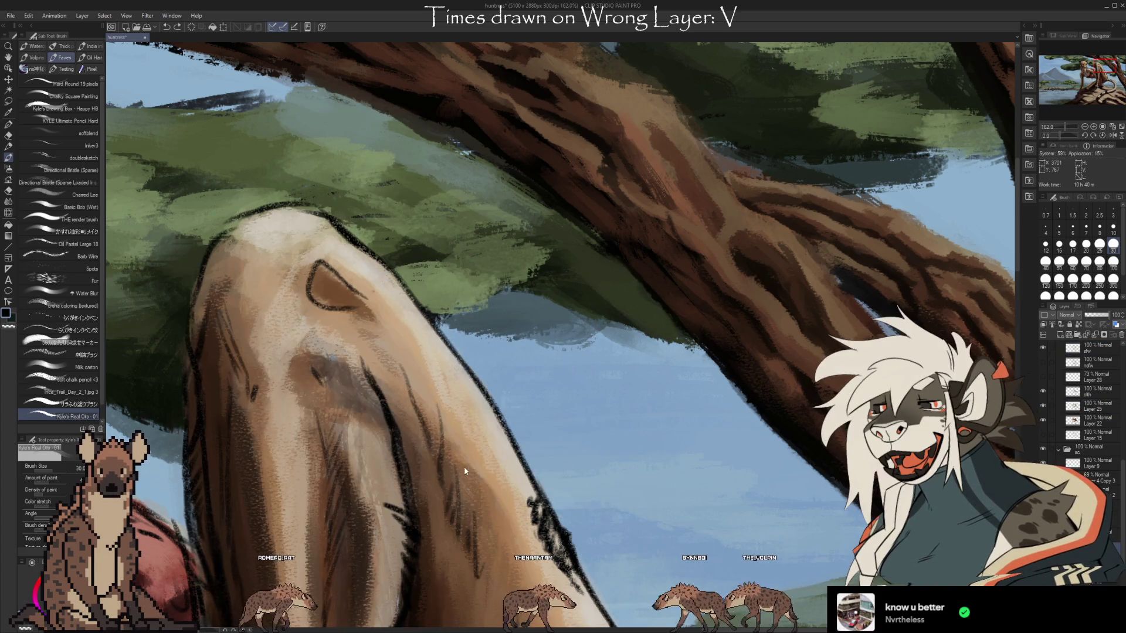
{"action": "key", "text": "ctrl+y"}
{"action": "key", "text": "ctrl+y"}
{"action": "key", "text": "ctrl+z"}
{"action": "key", "text": "ctrl+z"}
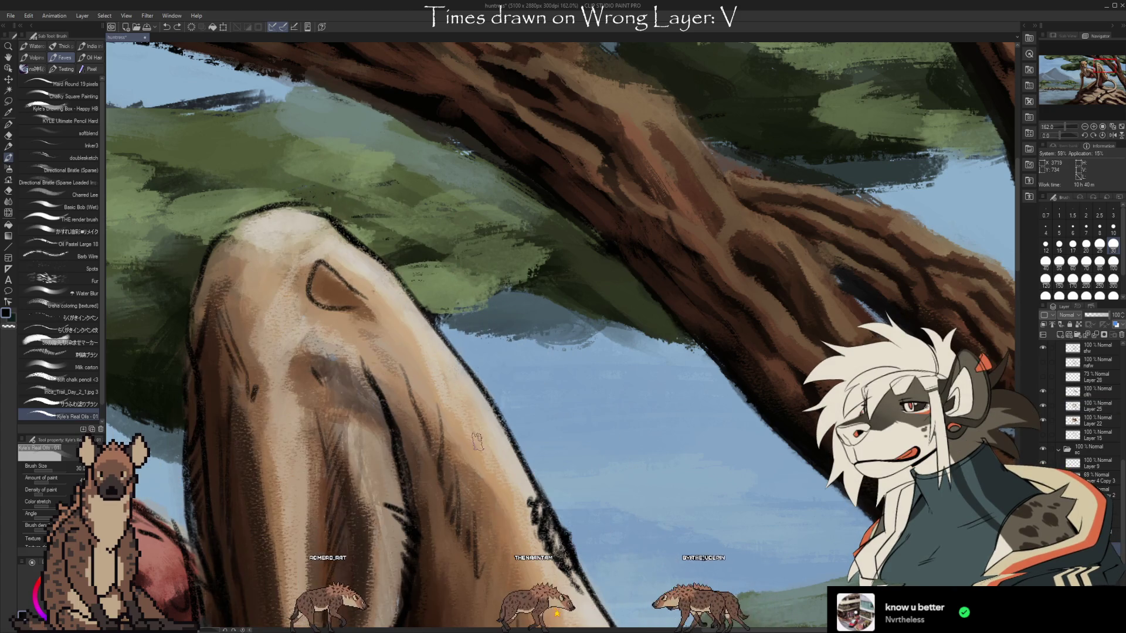
{"action": "key", "text": "ctrl+y"}
{"action": "key", "text": "ctrl+y"}
{"action": "key", "text": "ctrl+y"}
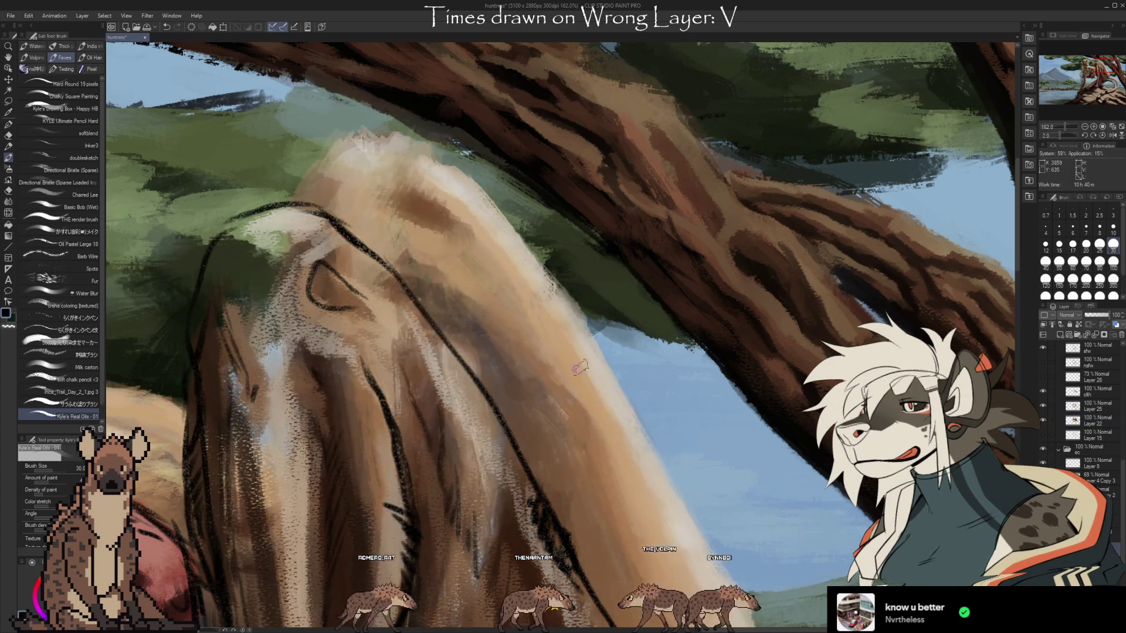
{"action": "key", "text": "ctrl+z"}
{"action": "key", "text": "ctrl+z"}
{"action": "key", "text": "ctrl+z"}
{"action": "key", "text": "ctrl+y"}
{"action": "key", "text": "ctrl+y"}
{"action": "key", "text": "ctrl+y"}
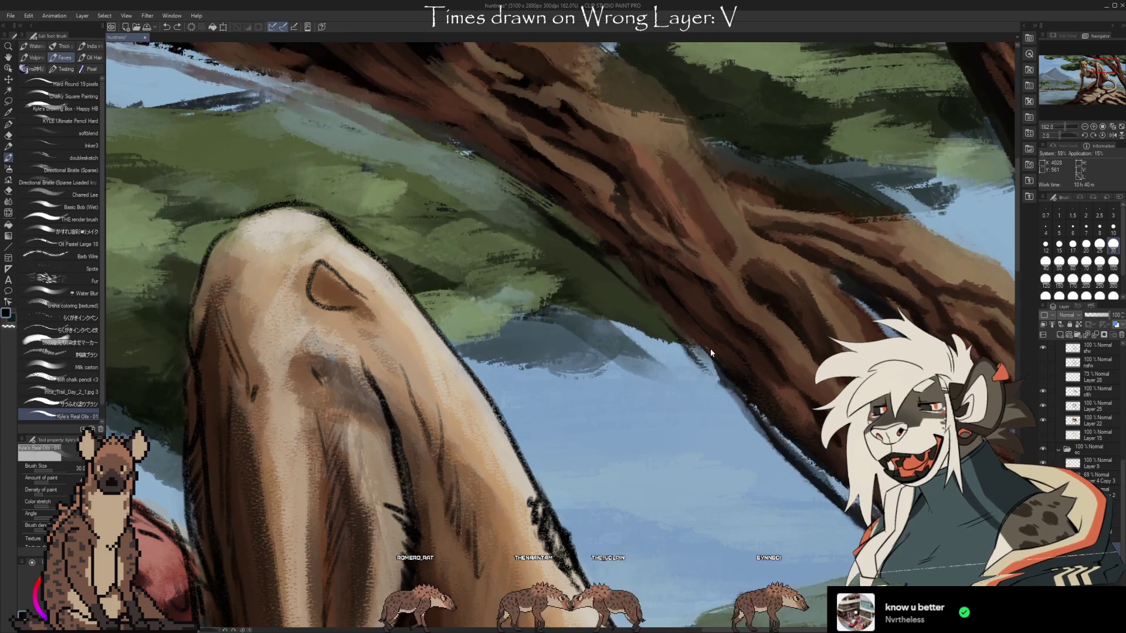
{"action": "key", "text": "ctrl+y"}
{"action": "key", "text": "ctrl+y"}
{"action": "key", "text": "ctrl+y"}
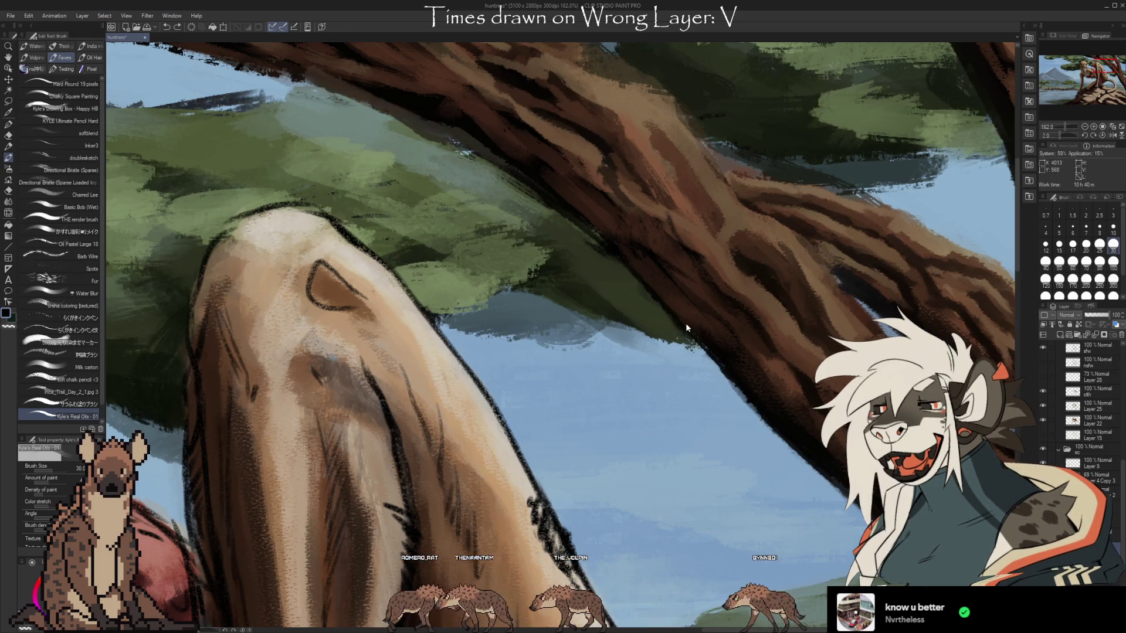
{"action": "key", "text": "ctrl+y"}
{"action": "key", "text": "ctrl+y"}
{"action": "key", "text": "ctrl+y"}
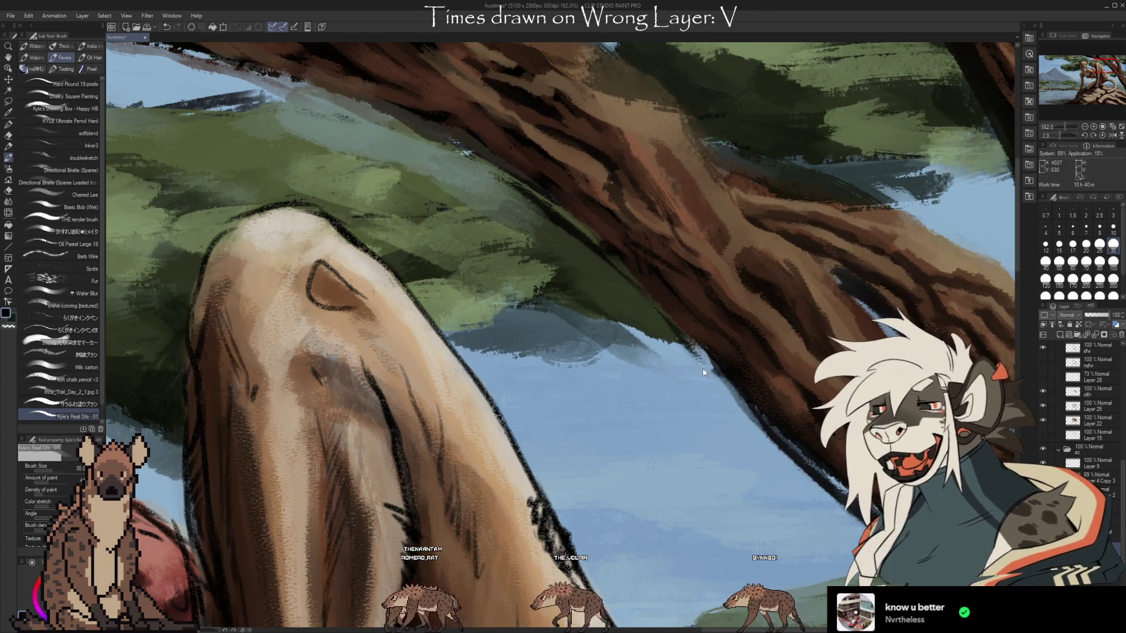
{"action": "key", "text": "ctrl+y"}
Bring the acacia trunk into view and sample two bark browns from it
{"action": "scroll", "coordinate": [697, 311], "scroll_direction": "down", "scroll_amount": 4}
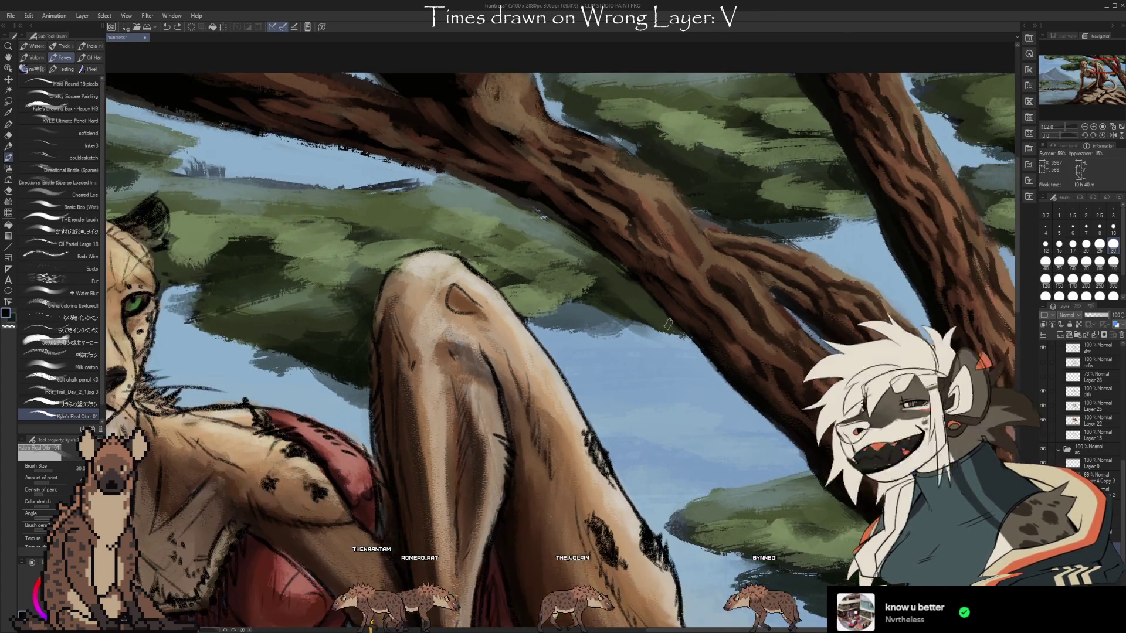
{"action": "key", "text": "alt"}
{"action": "left_click_drag", "start_coordinate": [702, 409], "coordinate": [475, 348]}
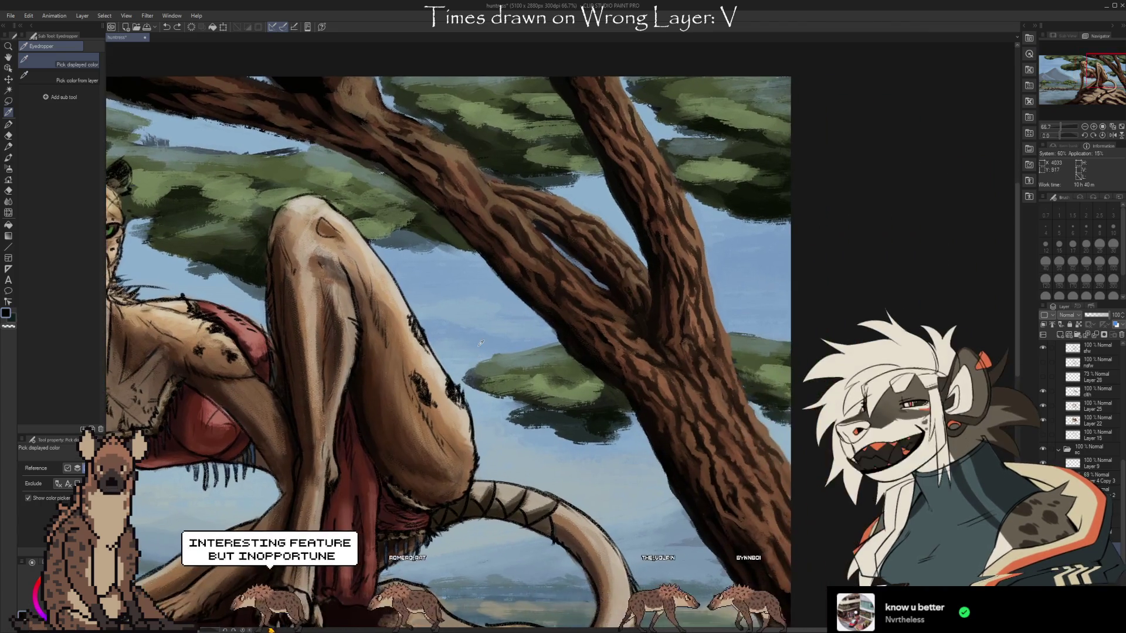
{"action": "left_click", "coordinate": [643, 359]}
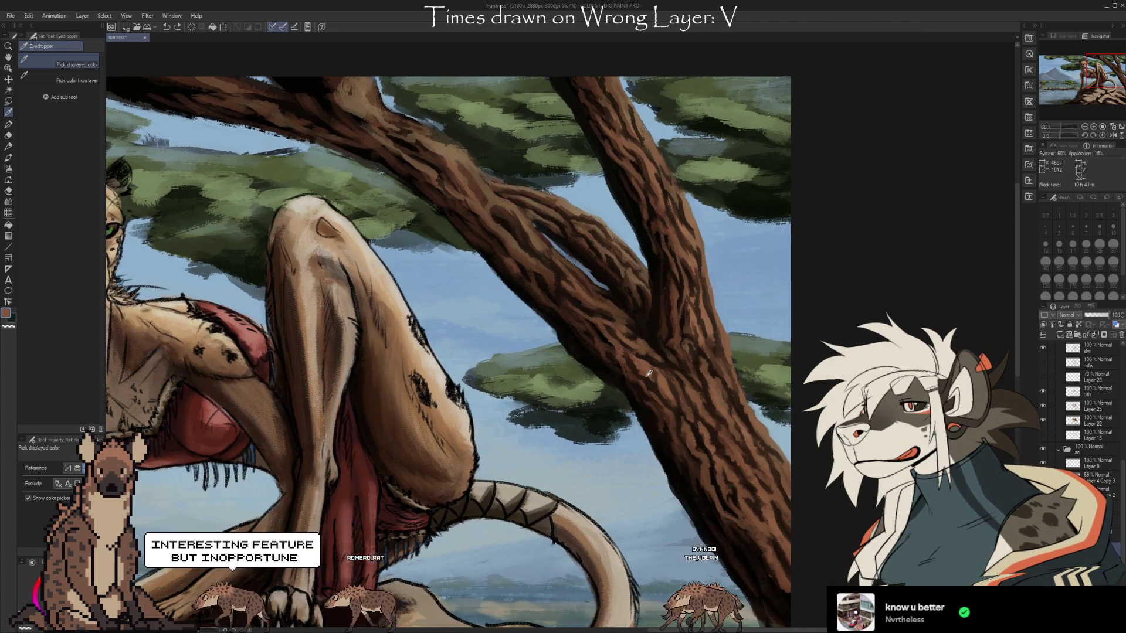
{"action": "left_click", "coordinate": [651, 368]}
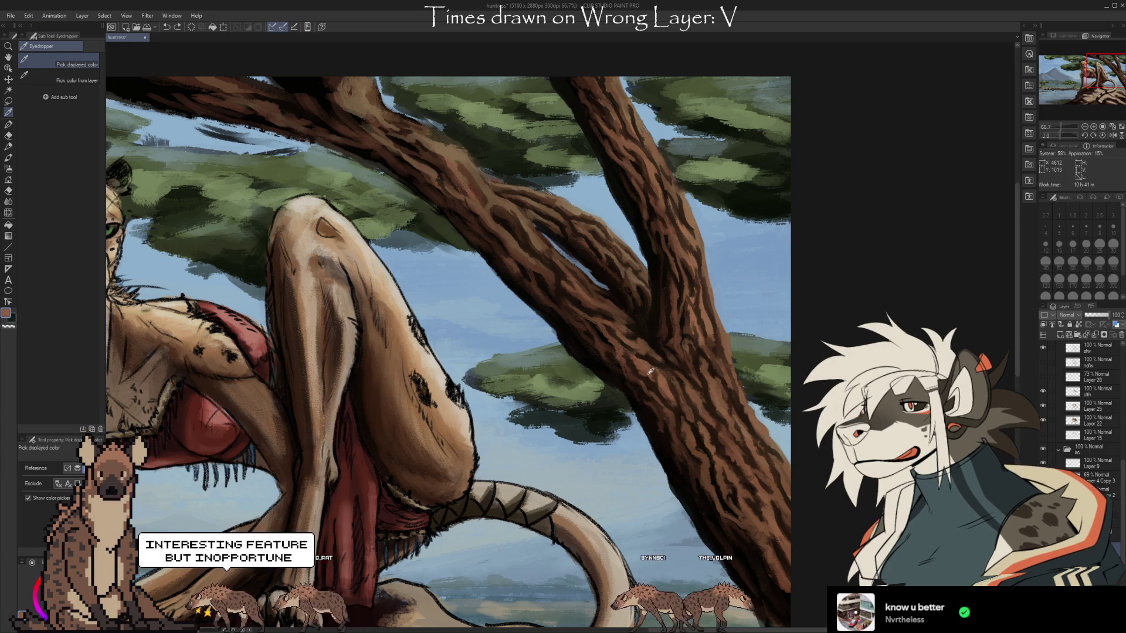
{"action": "key", "text": "b"}
Try a bark repaint stroke on the trunk, undo it, and pan to the cheetah's head
{"action": "mouse_move", "coordinate": [645, 366]}
{"action": "left_mouse_down"}
{"action": "mouse_move", "coordinate": [625, 350]}
{"action": "mouse_move", "coordinate": [641, 361]}
{"action": "mouse_move", "coordinate": [639, 351]}
{"action": "left_mouse_up"}
{"action": "key", "text": "ctrl+z"}
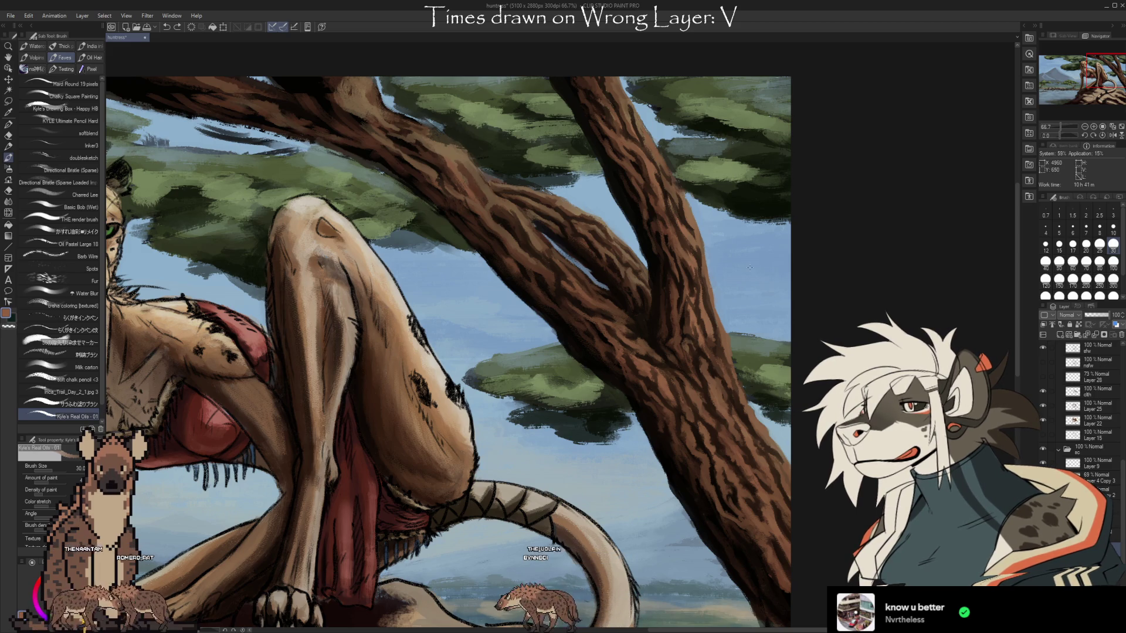
{"action": "key", "text": "ctrl+z"}
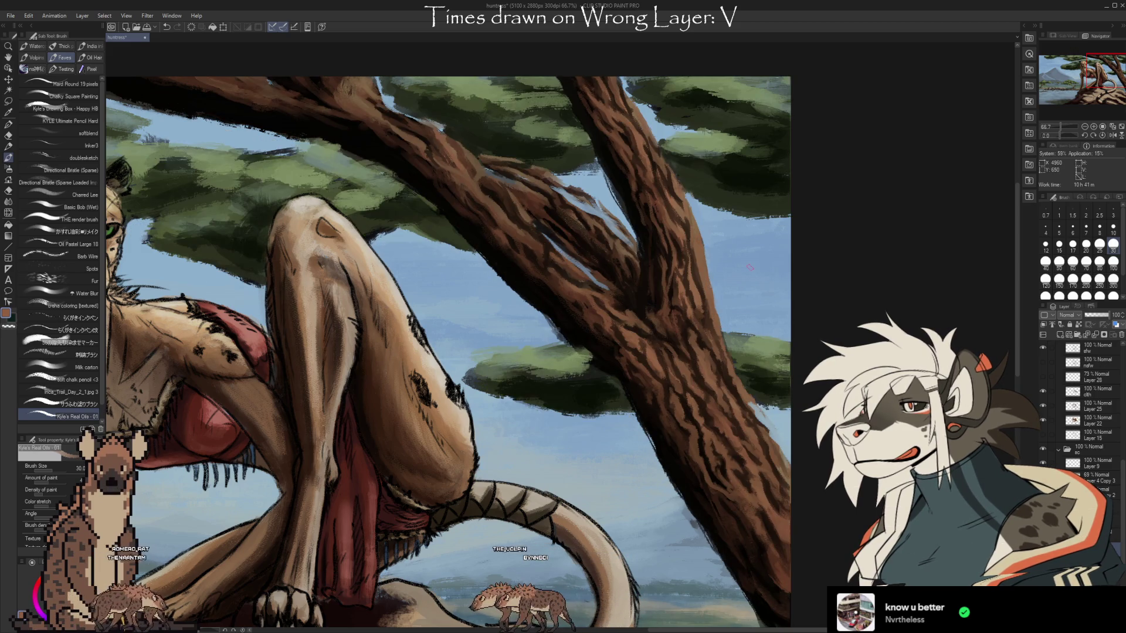
{"action": "left_click_drag", "start_coordinate": [749, 267], "coordinate": [905, 282]}
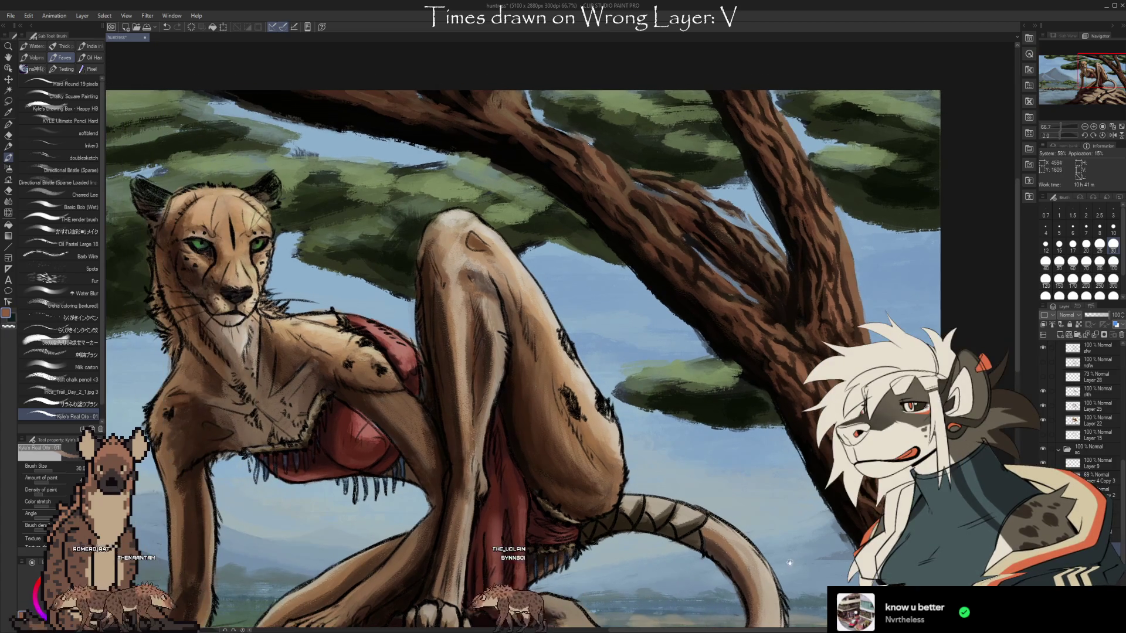
Undo the latest tree shading stroke, toggle between Eraser and Brush, and centre the cheetah
{"action": "left_click_drag", "start_coordinate": [790, 562], "coordinate": [777, 532]}
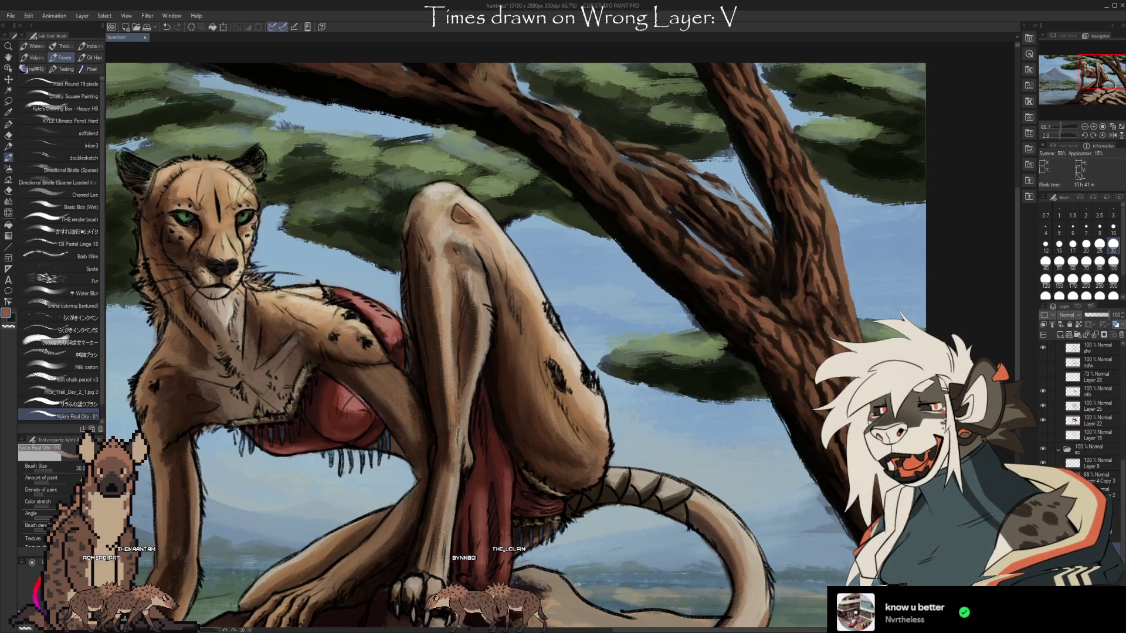
{"action": "key", "text": "ctrl+z"}
{"action": "key", "text": "ctrl+z"}
{"action": "key", "text": "e"}
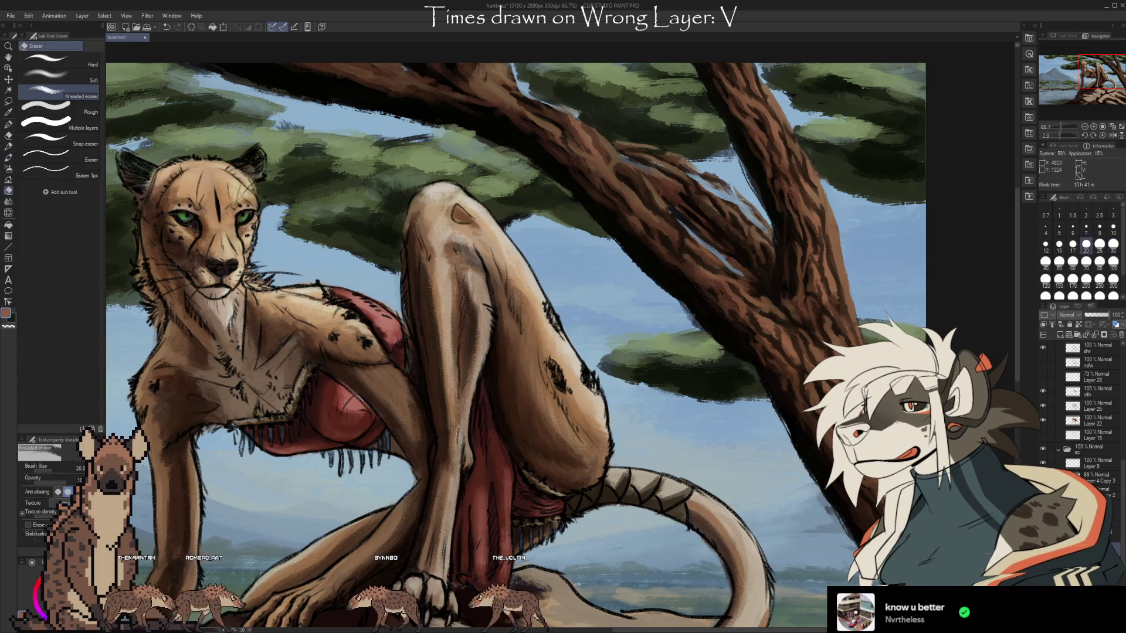
{"action": "key", "text": "b"}
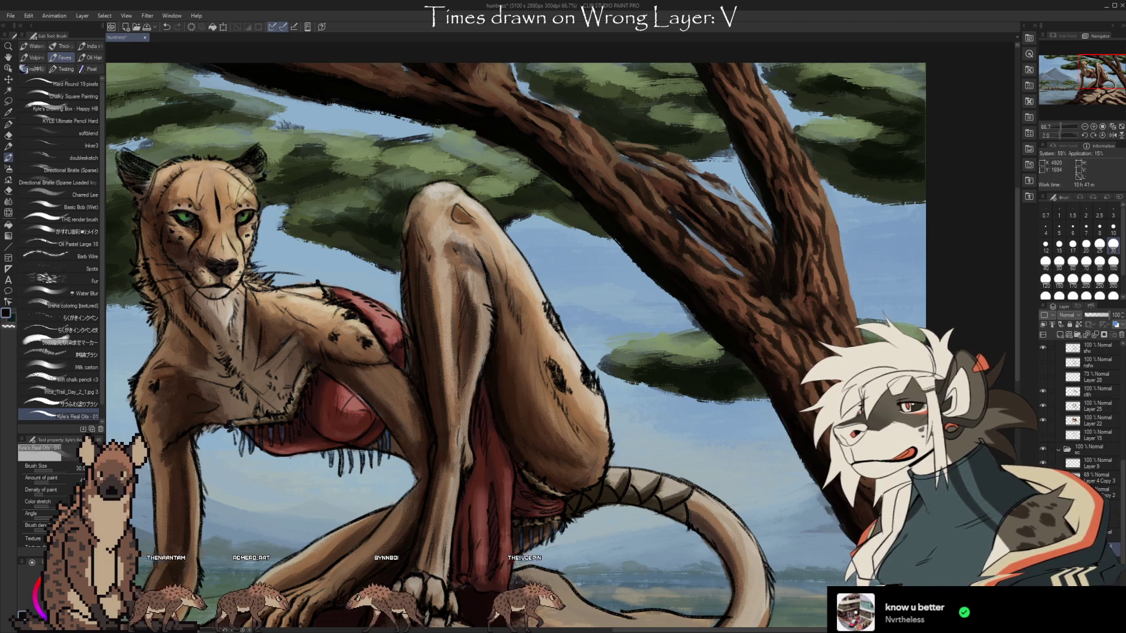
{"action": "key", "text": "e"}
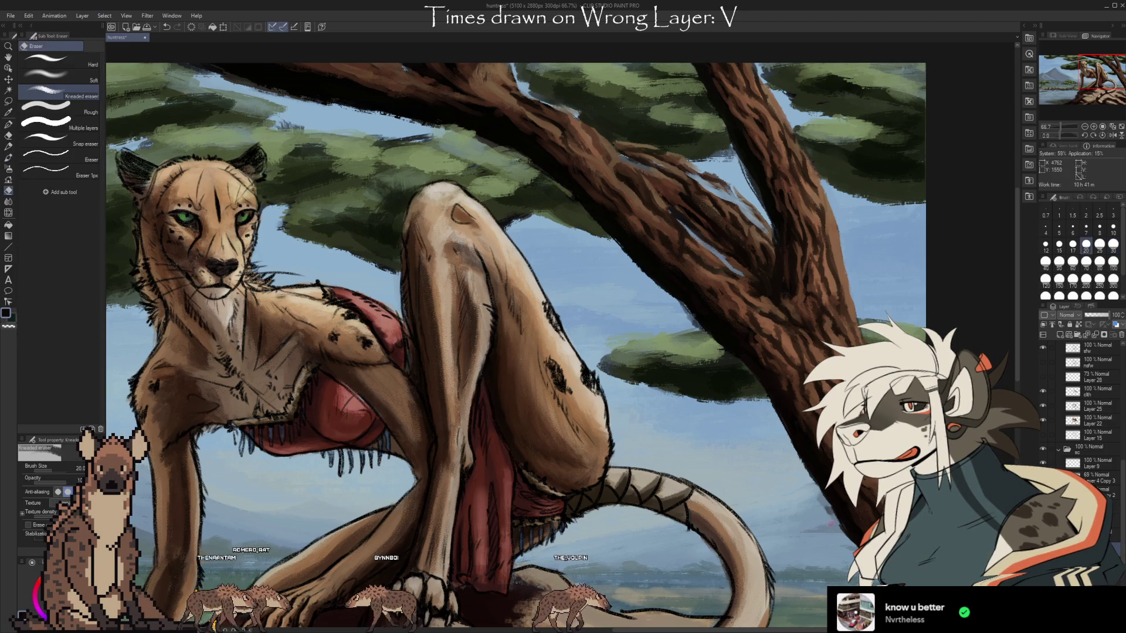
{"action": "mouse_move", "coordinate": [618, 382]}
{"action": "left_mouse_down"}
{"action": "mouse_move", "coordinate": [780, 497]}
{"action": "mouse_move", "coordinate": [825, 465]}
{"action": "mouse_move", "coordinate": [820, 433]}
{"action": "mouse_move", "coordinate": [800, 482]}
{"action": "mouse_move", "coordinate": [786, 482]}
{"action": "left_mouse_up"}
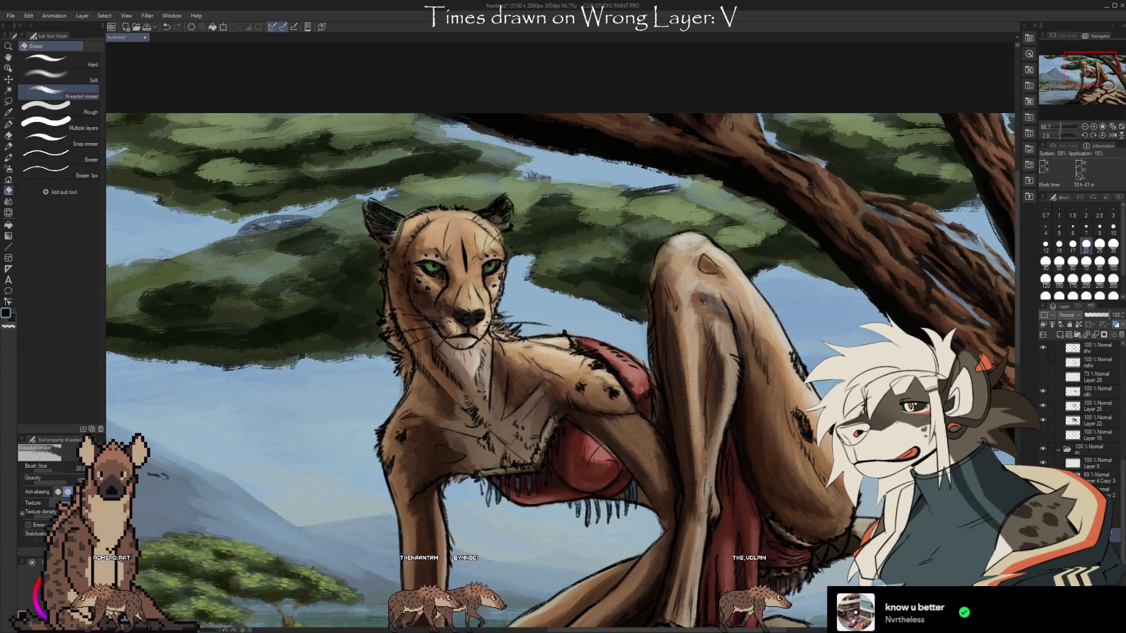
Scroll down the tree while switching between the Brush, Eraser and Eyedropper
{"action": "key", "text": "b"}
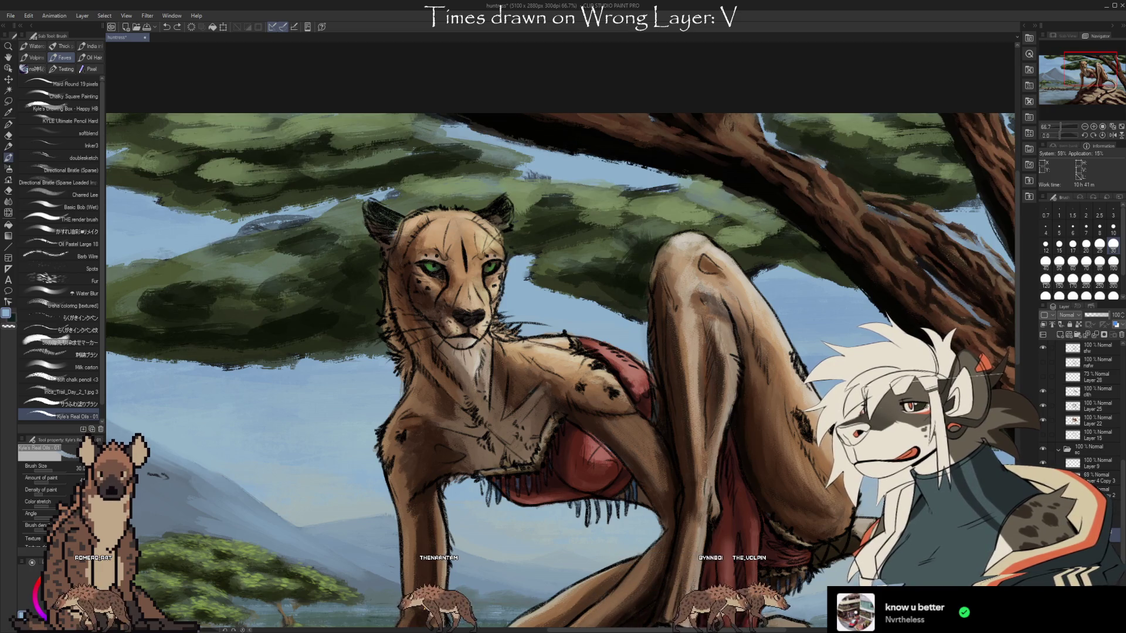
{"action": "scroll", "coordinate": [1091, 410], "scroll_direction": "down", "scroll_amount": 3}
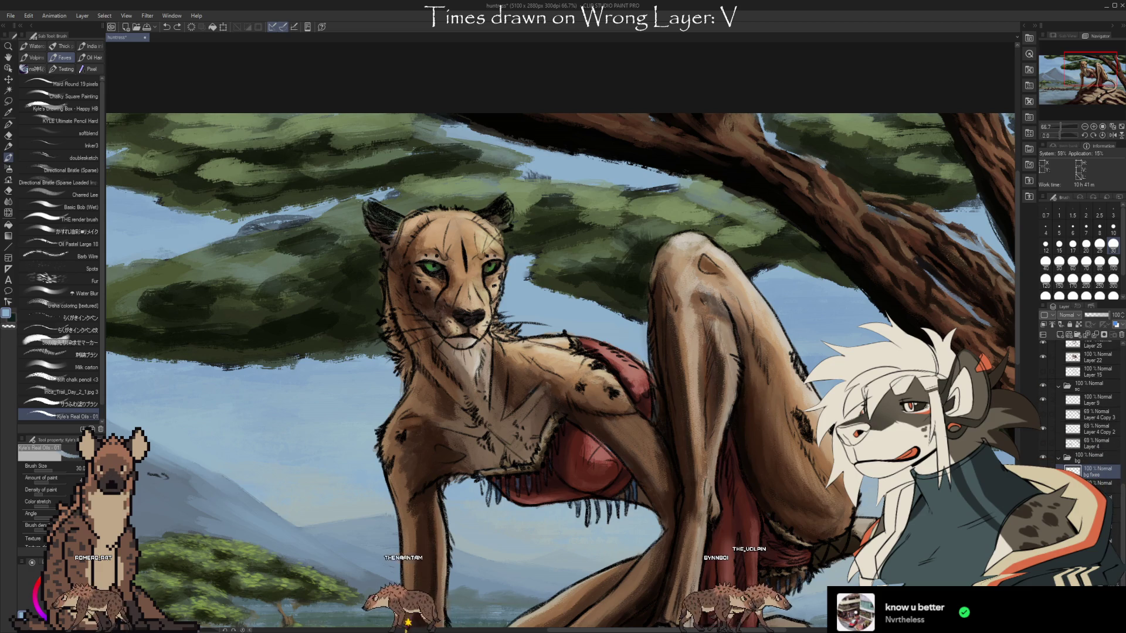
{"action": "scroll", "coordinate": [1091, 410], "scroll_direction": "down", "scroll_amount": 3}
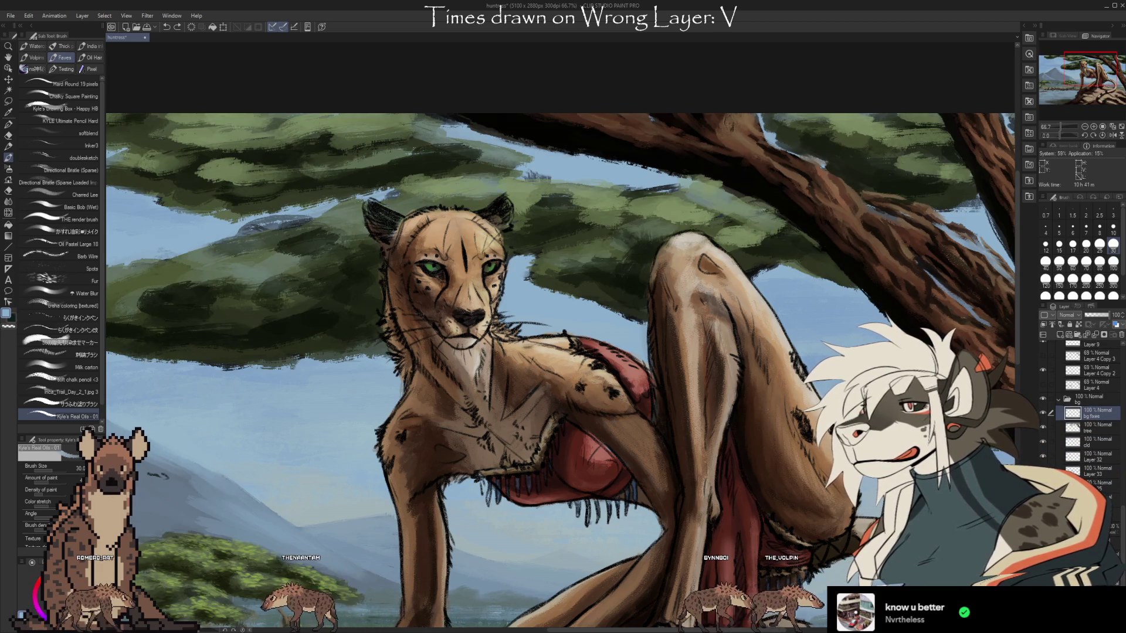
{"action": "key", "text": "e"}
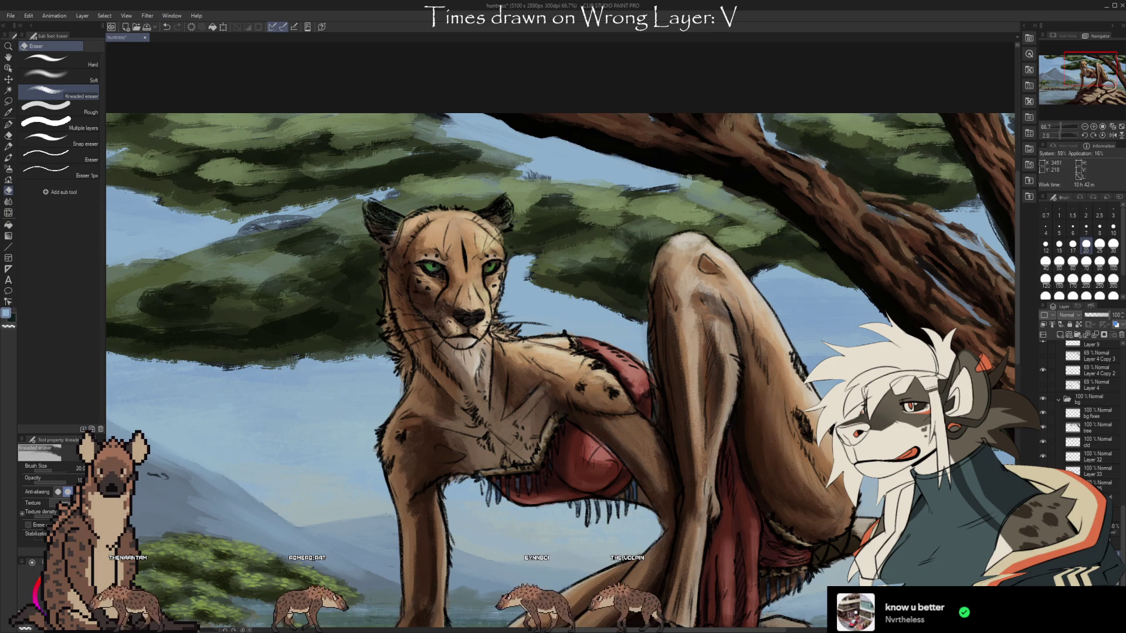
{"action": "key", "text": "i"}
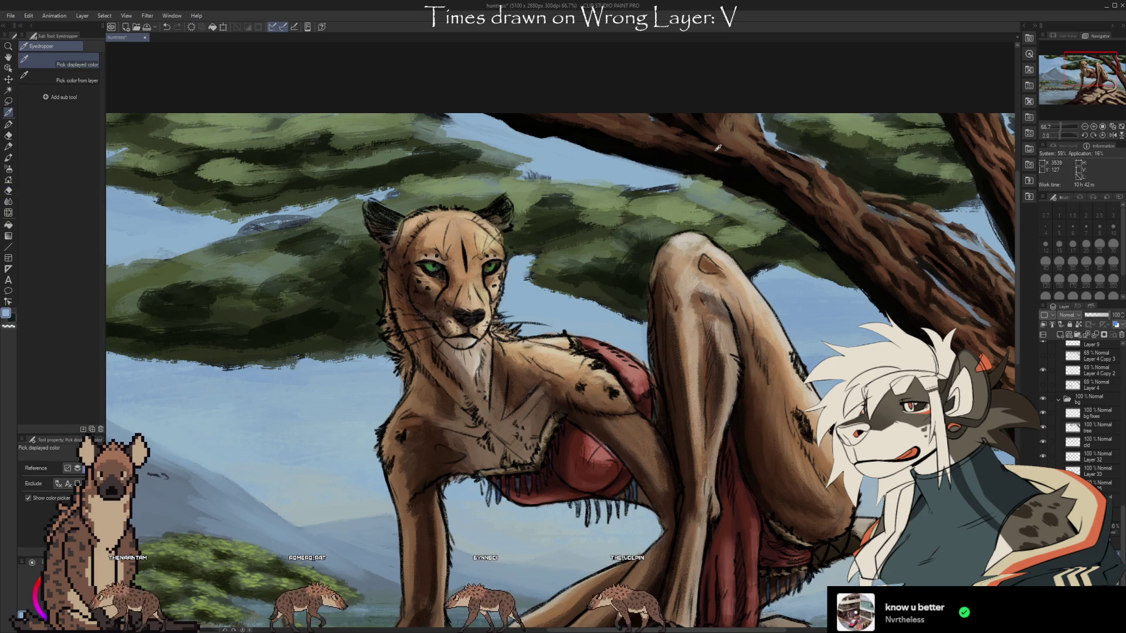
{"action": "key", "text": "b"}
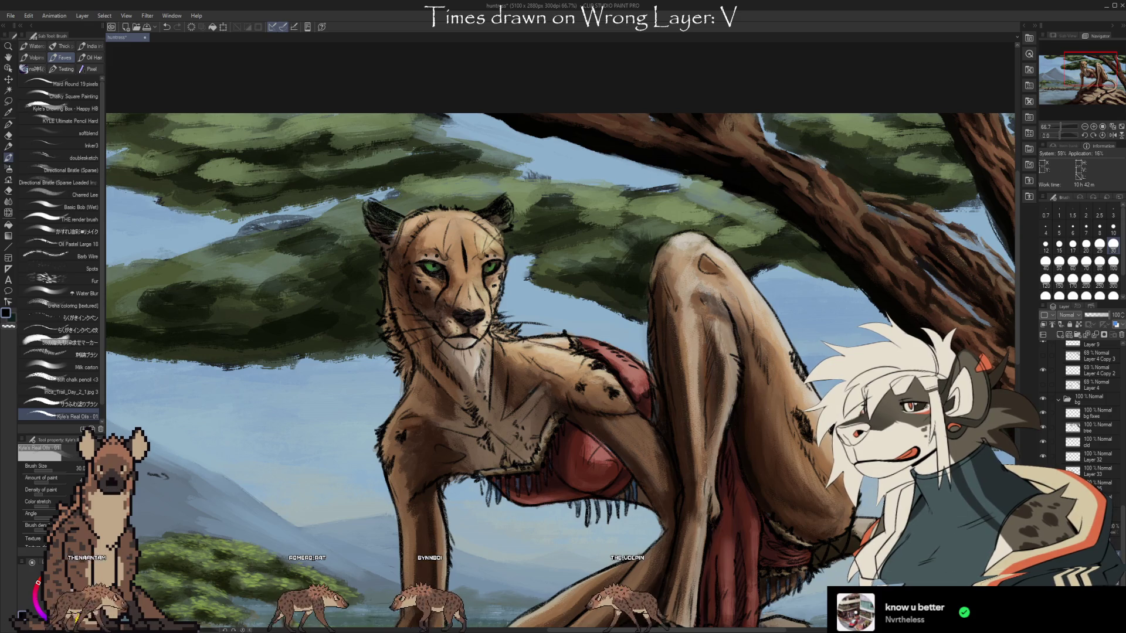
{"action": "scroll", "coordinate": [1085, 411], "scroll_direction": "up", "scroll_amount": 3}
Compare the tree branch and foliage repaint with undo/redo, keep it, and pick sky blue
{"action": "key", "text": "ctrl+z"}
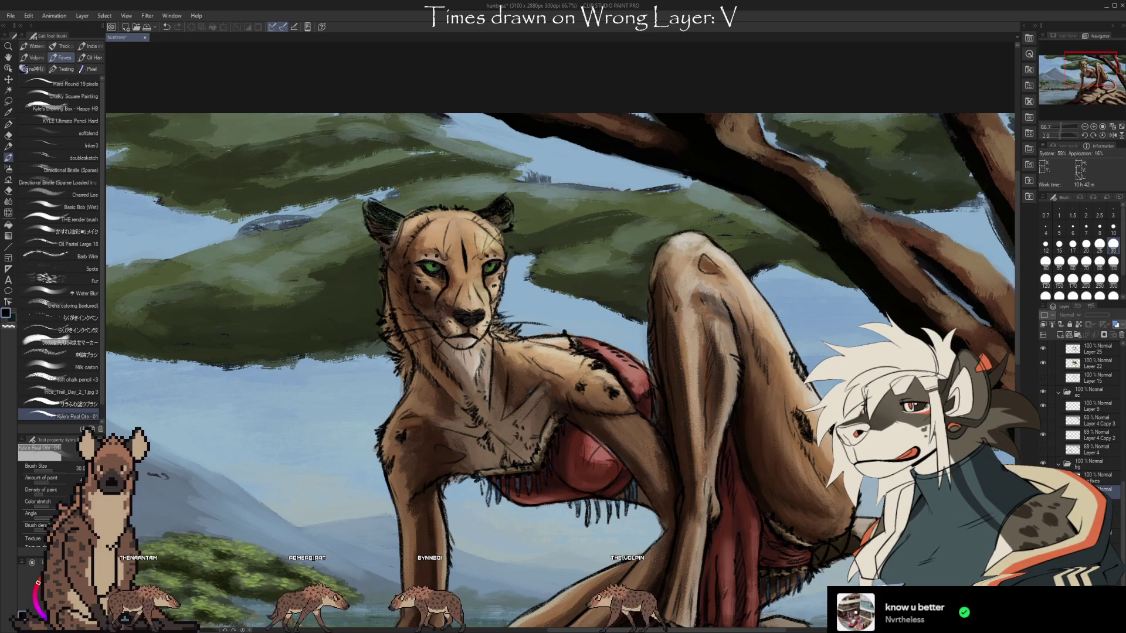
{"action": "key", "text": "ctrl+y"}
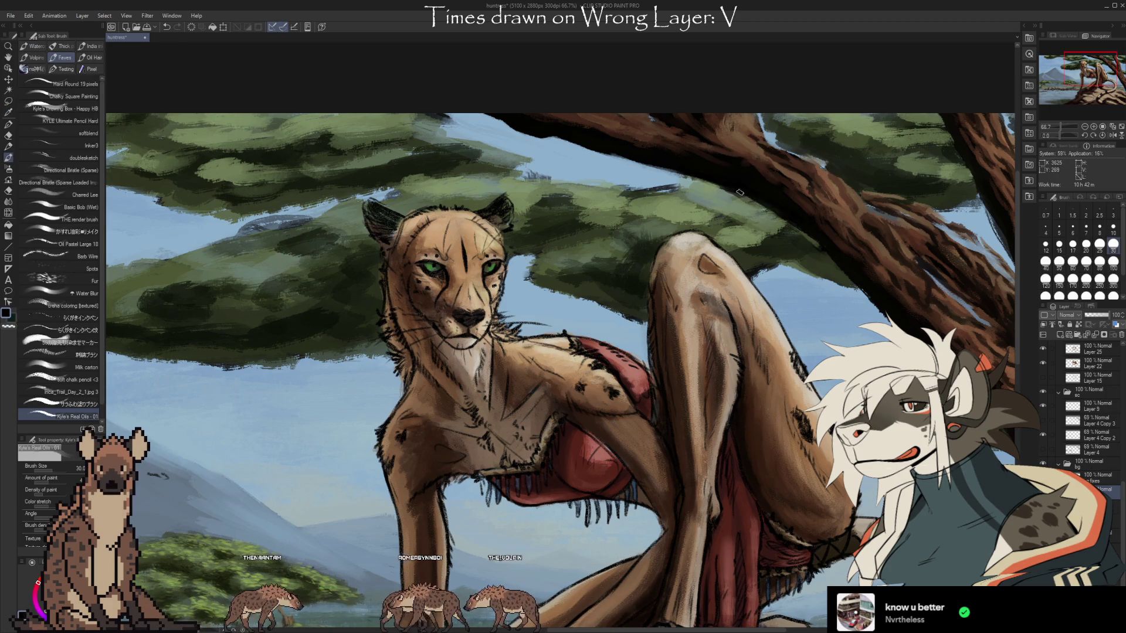
{"action": "mouse_move", "coordinate": [843, 360]}
{"action": "left_mouse_down"}
{"action": "mouse_move", "coordinate": [782, 368]}
{"action": "mouse_move", "coordinate": [775, 397]}
{"action": "left_mouse_up"}
{"action": "left_click", "coordinate": [558, 206], "text": "alt"}
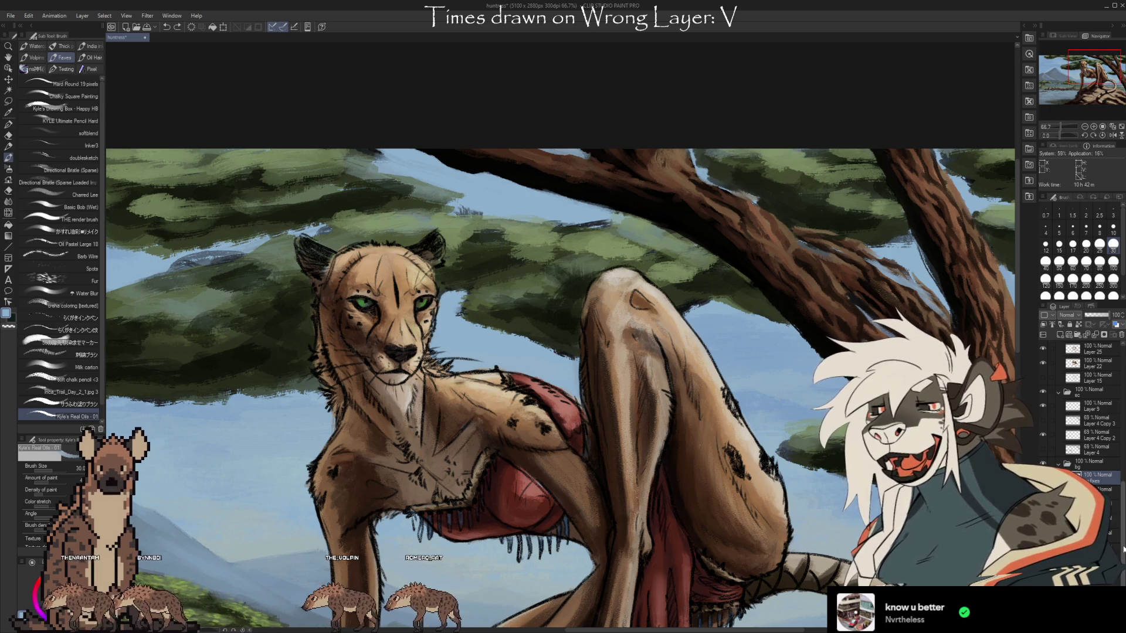
{"action": "scroll", "coordinate": [1085, 411], "scroll_direction": "down", "scroll_amount": 3}
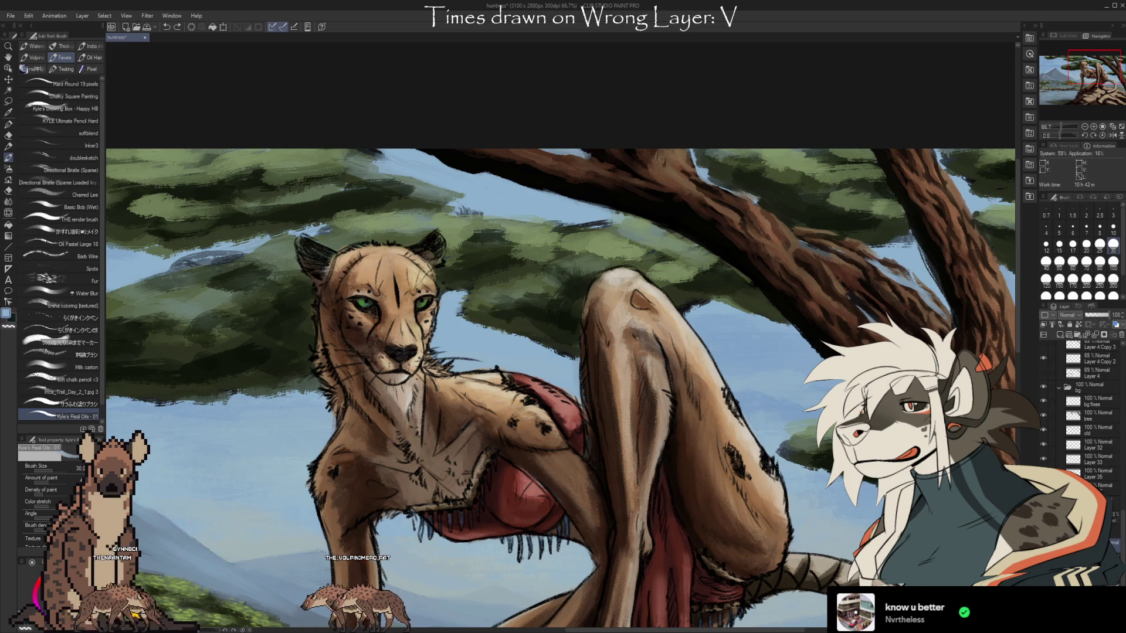
{"action": "left_click", "coordinate": [1043, 474]}
{"action": "left_click", "coordinate": [1043, 474]}
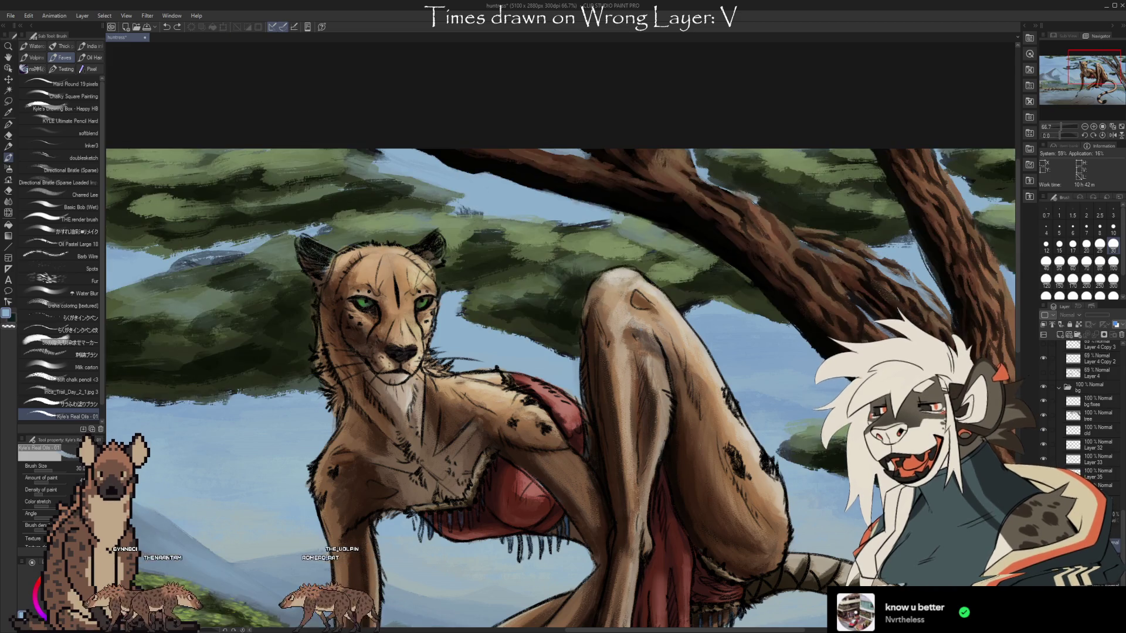
{"action": "left_click", "coordinate": [1043, 474]}
{"action": "left_click", "coordinate": [1043, 474]}
{"action": "key", "text": "e"}
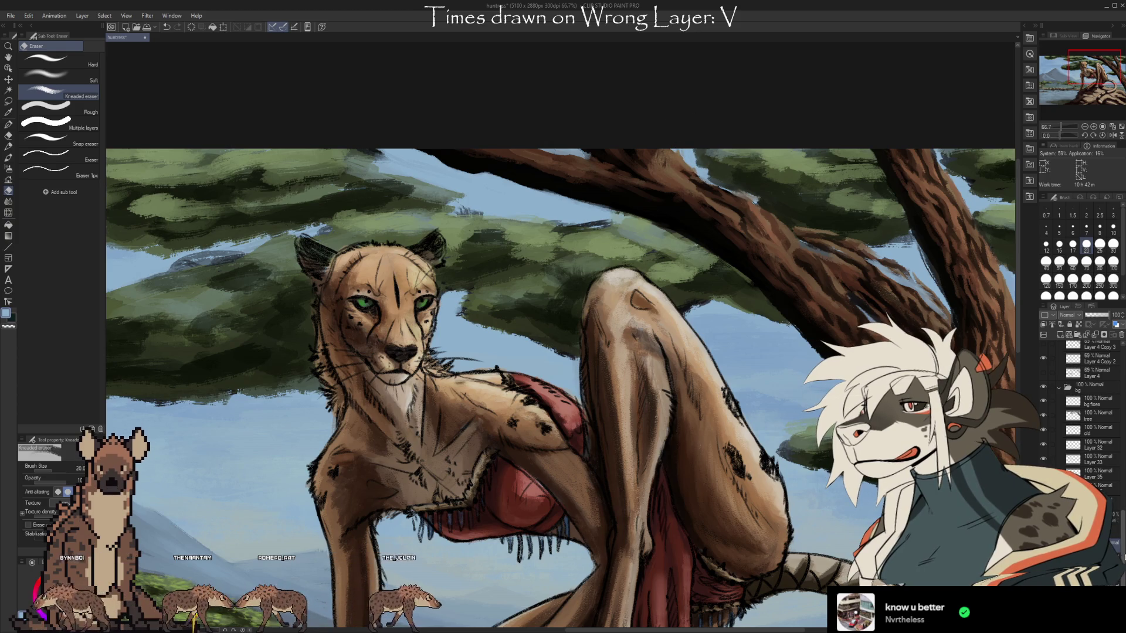
{"action": "scroll", "coordinate": [1085, 469], "scroll_direction": "up", "scroll_amount": 3}
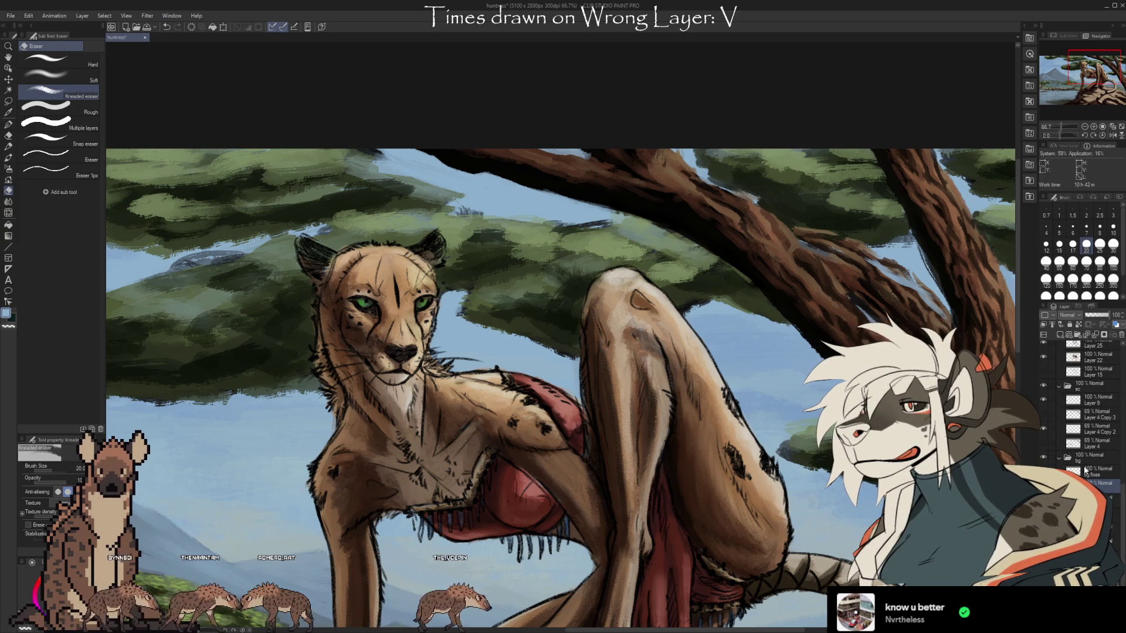
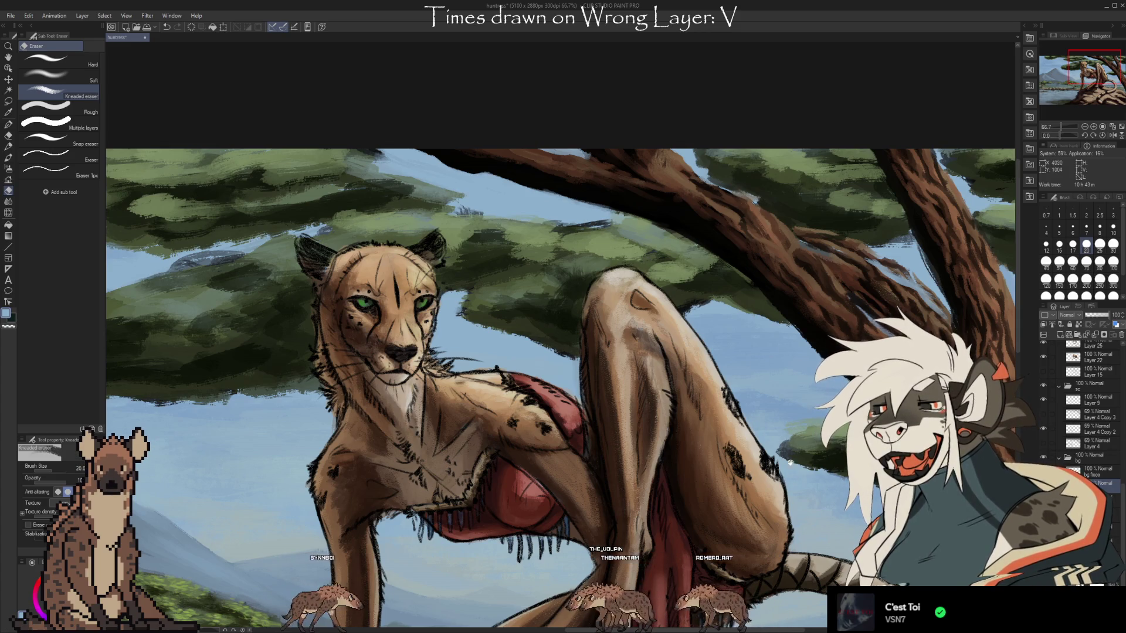
Pan to the cheetah's face and undo to hide the finished colour render
{"action": "scroll", "coordinate": [790, 463], "scroll_direction": "up", "scroll_amount": 5}
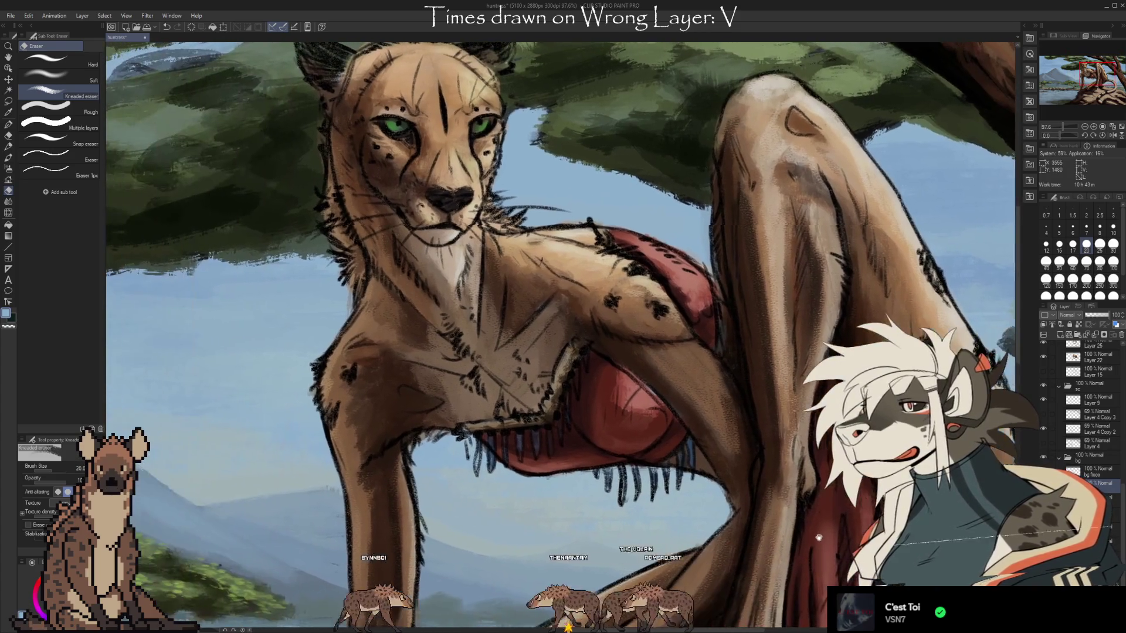
{"action": "left_click_drag", "start_coordinate": [819, 538], "coordinate": [842, 544]}
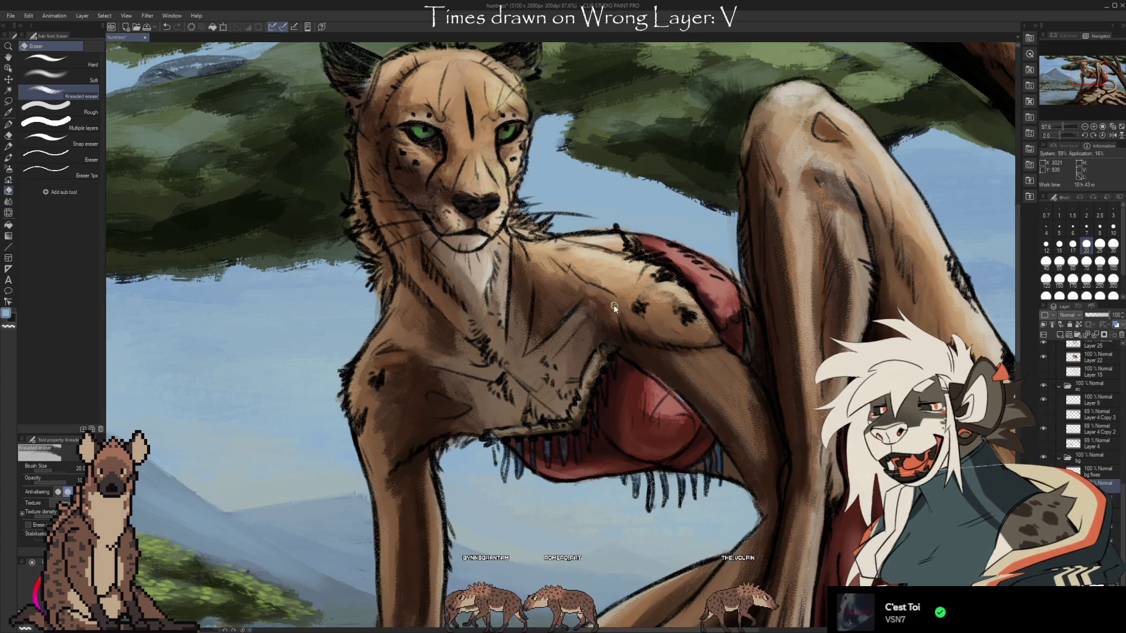
{"action": "key", "text": "ctrl+z"}
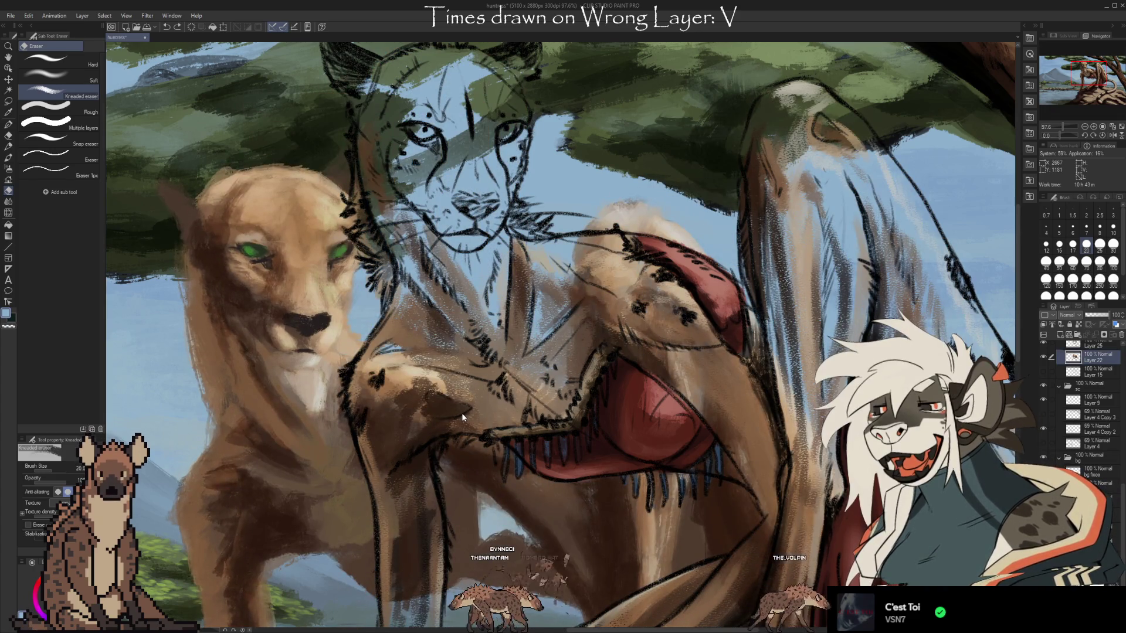
{"action": "mouse_move", "coordinate": [462, 413]}
{"action": "left_mouse_down"}
{"action": "mouse_move", "coordinate": [531, 367]}
{"action": "mouse_move", "coordinate": [446, 526]}
{"action": "left_mouse_up"}
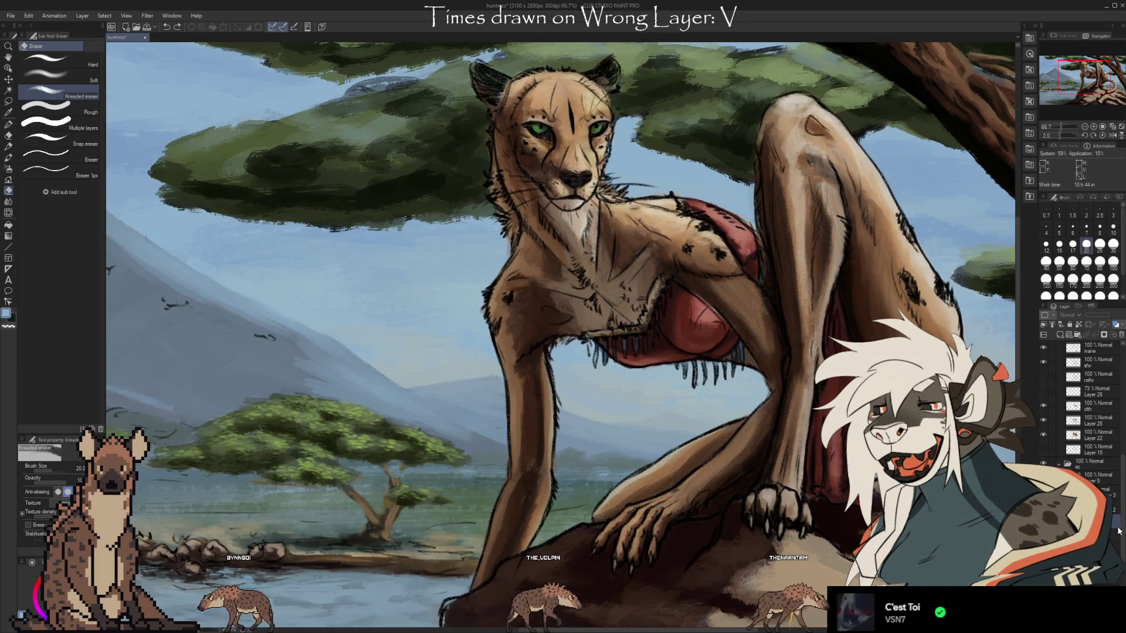
{"action": "scroll", "coordinate": [1092, 464], "scroll_direction": "down", "scroll_amount": 5}
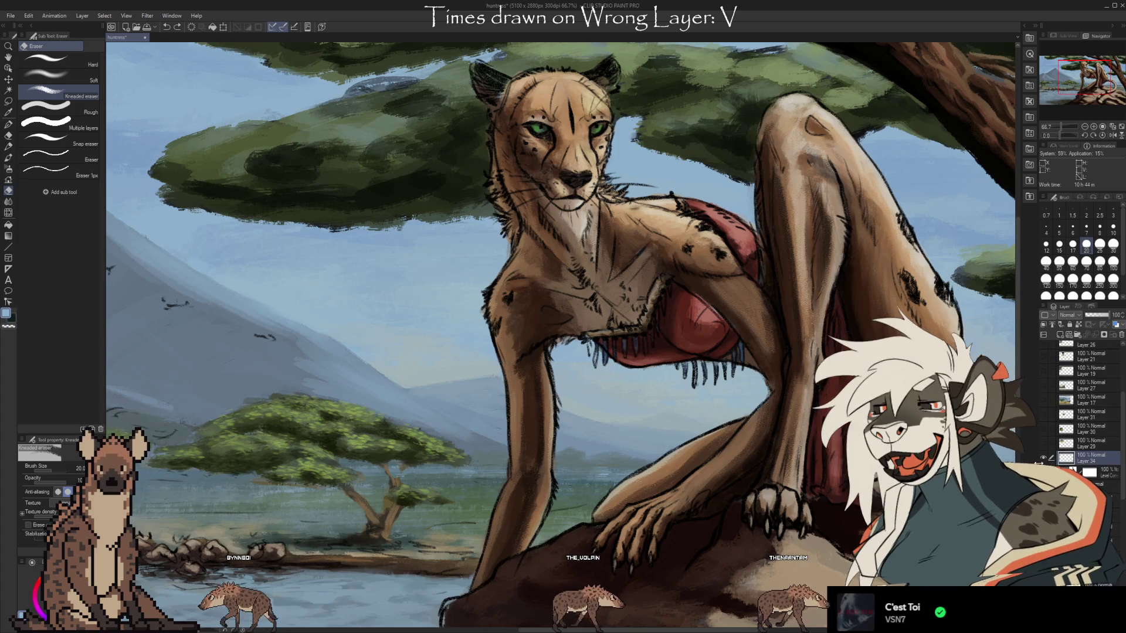
Brush a 'BRB' note on the sky and recentre the cheetah
{"action": "key", "text": "b"}
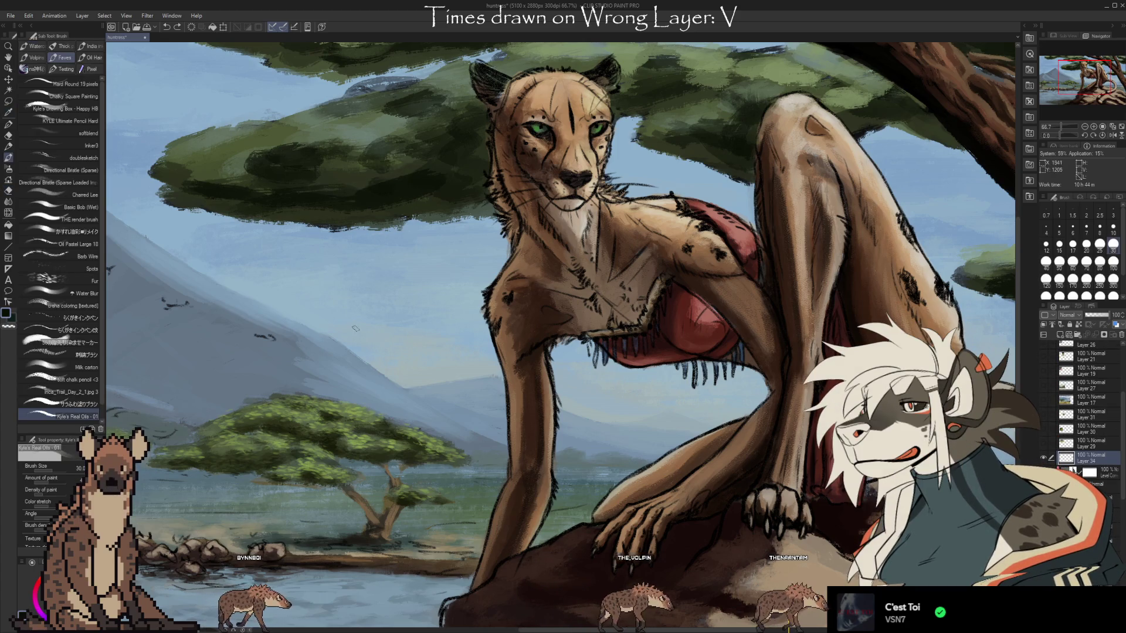
{"action": "left_click_drag", "start_coordinate": [384, 276], "coordinate": [361, 346]}
{"action": "left_click_drag", "start_coordinate": [382, 279], "coordinate": [425, 334]}
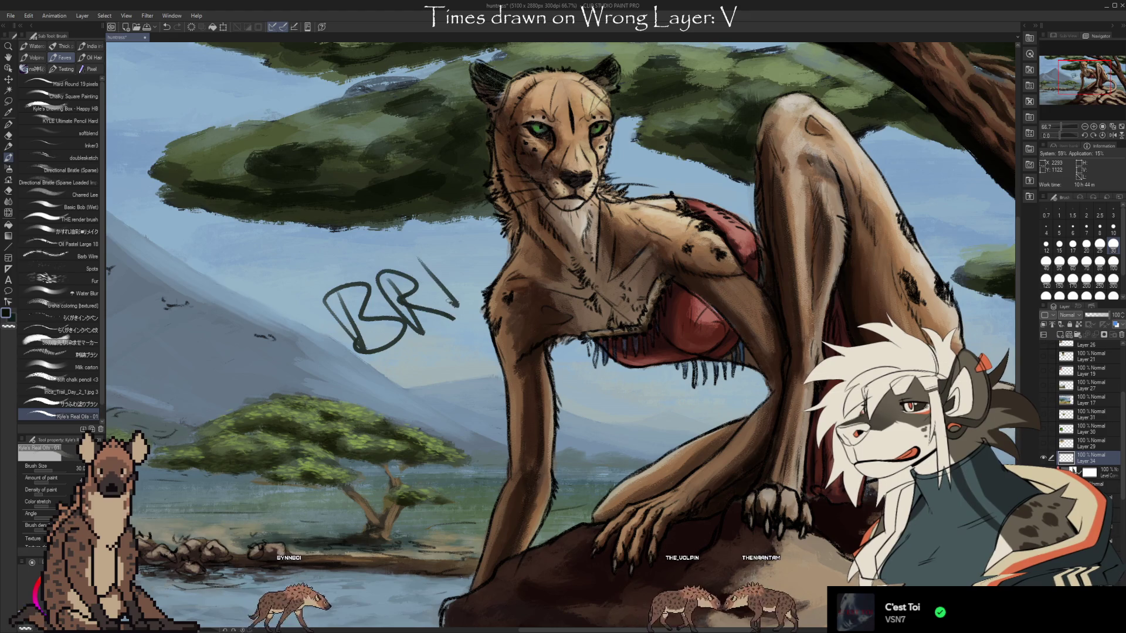
{"action": "left_click_drag", "start_coordinate": [420, 264], "coordinate": [455, 317]}
{"action": "mouse_move", "coordinate": [609, 457]}
{"action": "left_mouse_down"}
{"action": "mouse_move", "coordinate": [516, 472]}
{"action": "mouse_move", "coordinate": [528, 479]}
{"action": "left_mouse_up"}
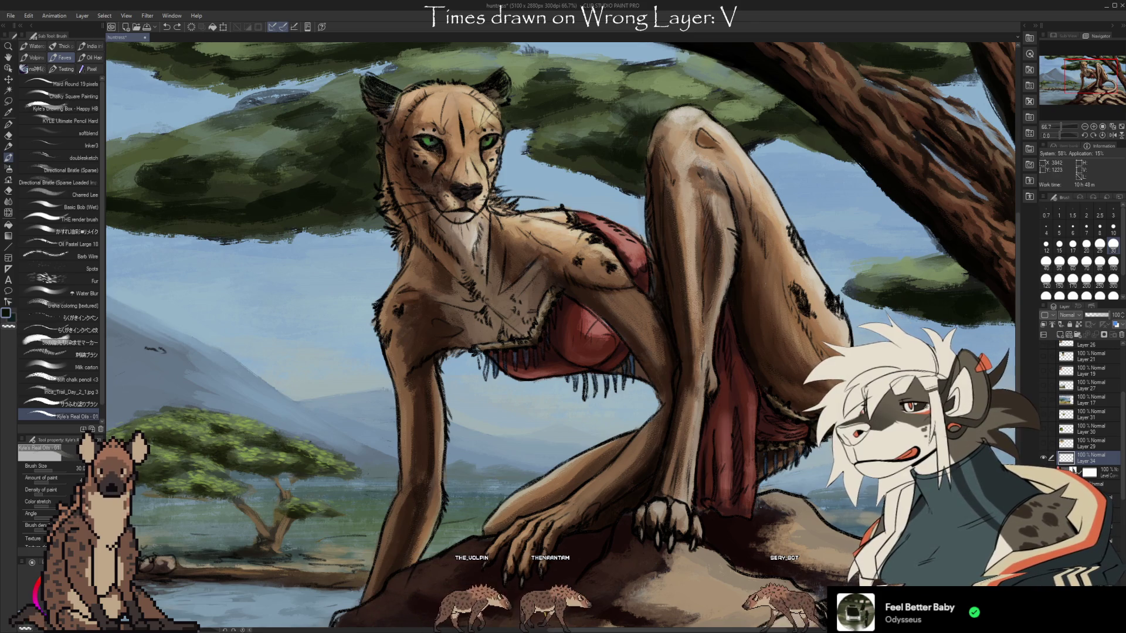
Lasso-select a piece of the upper tree branch
{"action": "scroll", "coordinate": [808, 433], "scroll_direction": "down", "scroll_amount": 2}
{"action": "scroll", "coordinate": [809, 433], "scroll_direction": "up", "scroll_amount": 3}
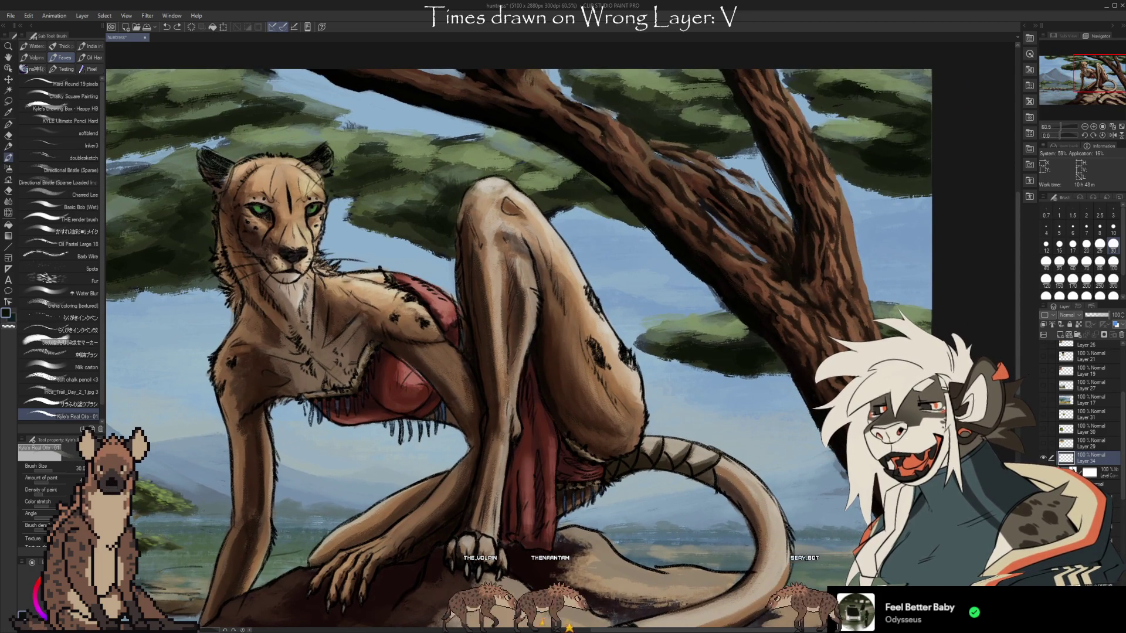
{"action": "scroll", "coordinate": [1088, 410], "scroll_direction": "down", "scroll_amount": 2}
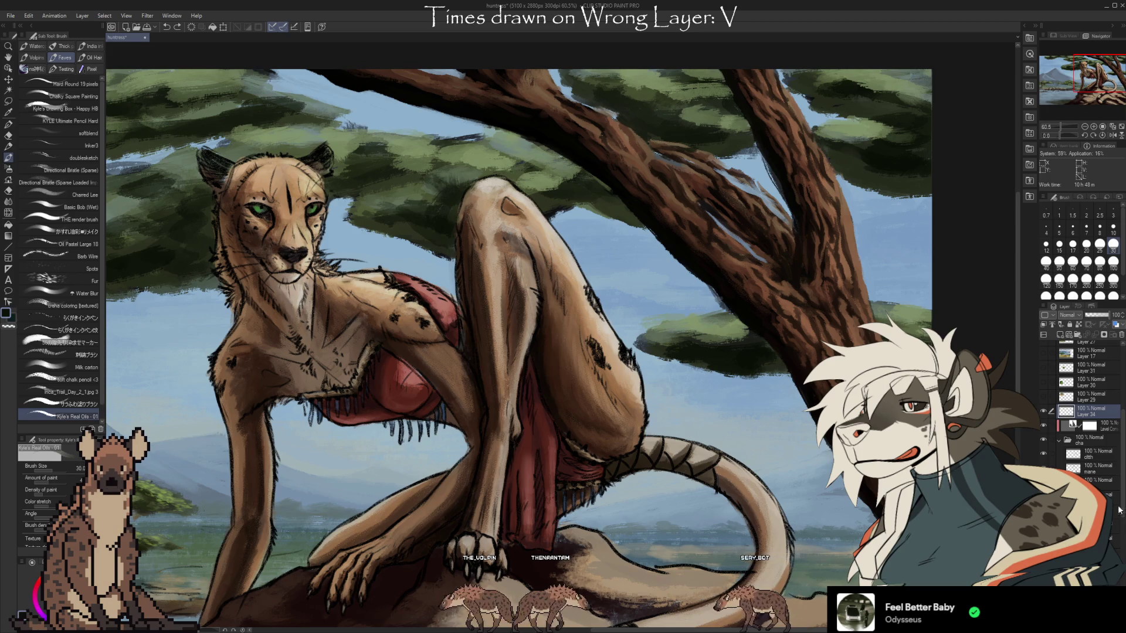
{"action": "scroll", "coordinate": [1124, 523], "scroll_direction": "down", "scroll_amount": 3}
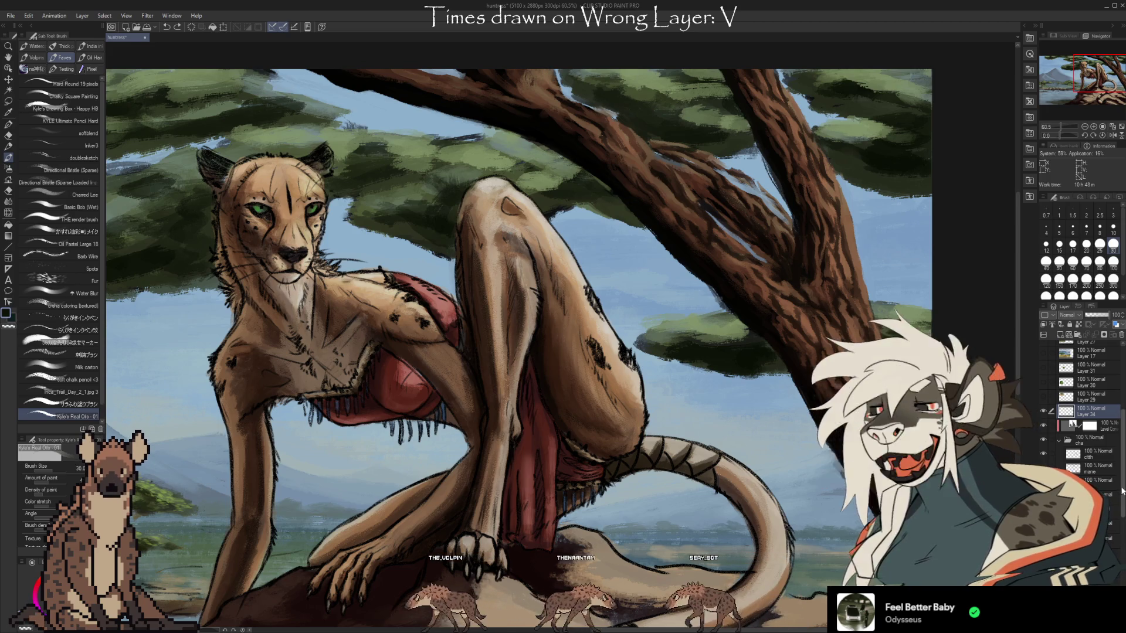
{"action": "scroll", "coordinate": [1124, 523], "scroll_direction": "down", "scroll_amount": 3}
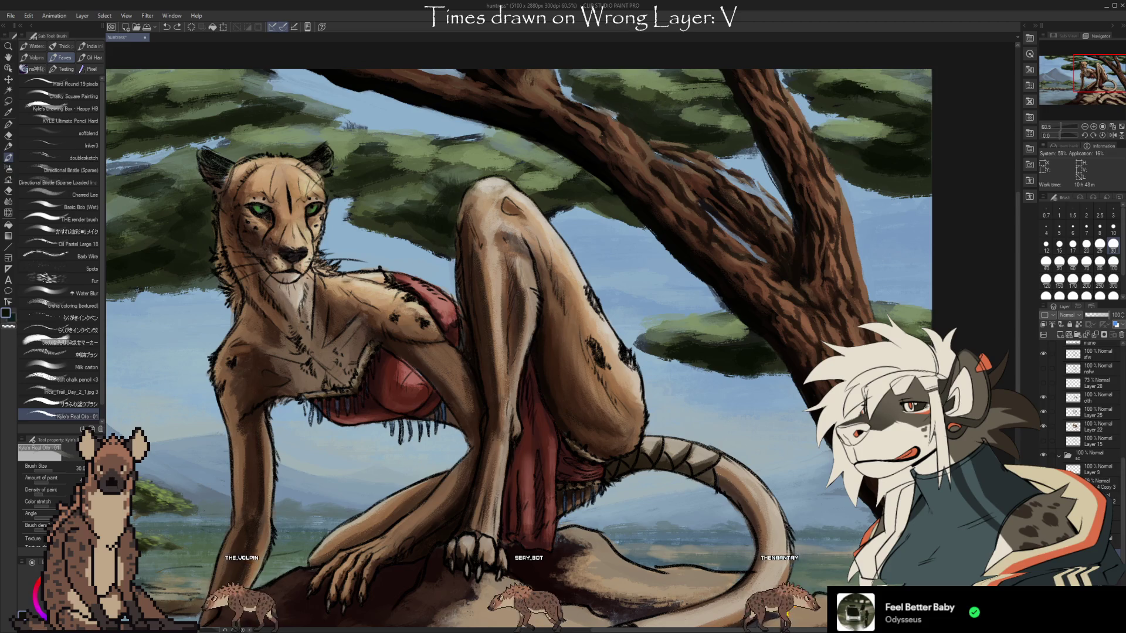
{"action": "key", "text": "m"}
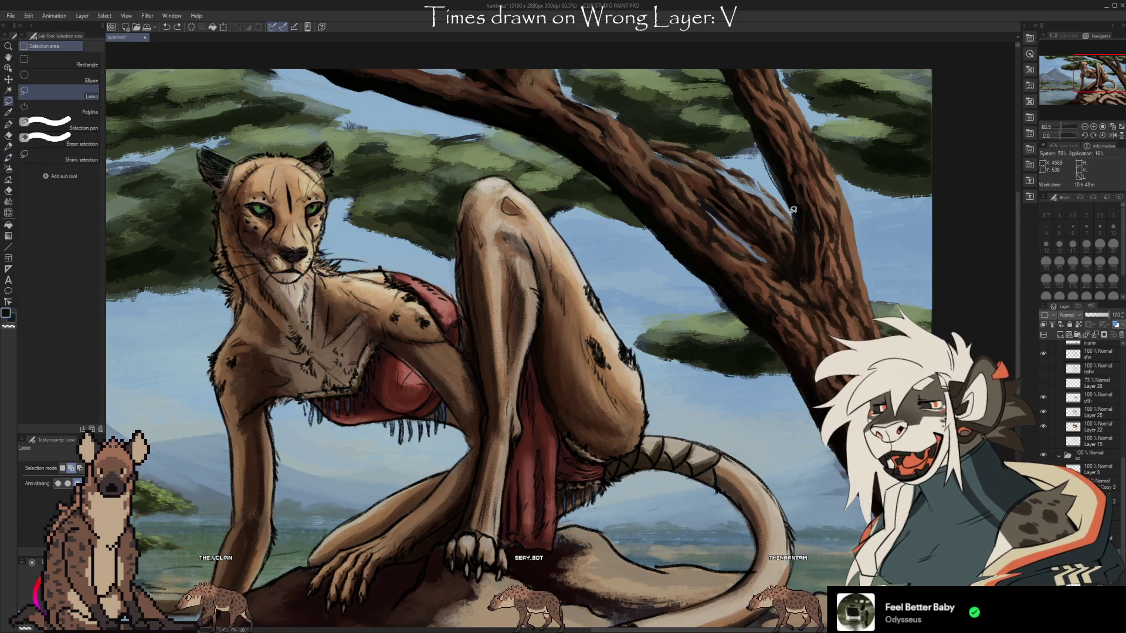
{"action": "mouse_move", "coordinate": [799, 246]}
{"action": "left_mouse_down"}
{"action": "mouse_move", "coordinate": [789, 265]}
{"action": "mouse_move", "coordinate": [764, 255]}
{"action": "mouse_move", "coordinate": [653, 129]}
{"action": "left_mouse_up"}
{"action": "left_click_drag", "start_coordinate": [766, 175], "coordinate": [796, 218]}
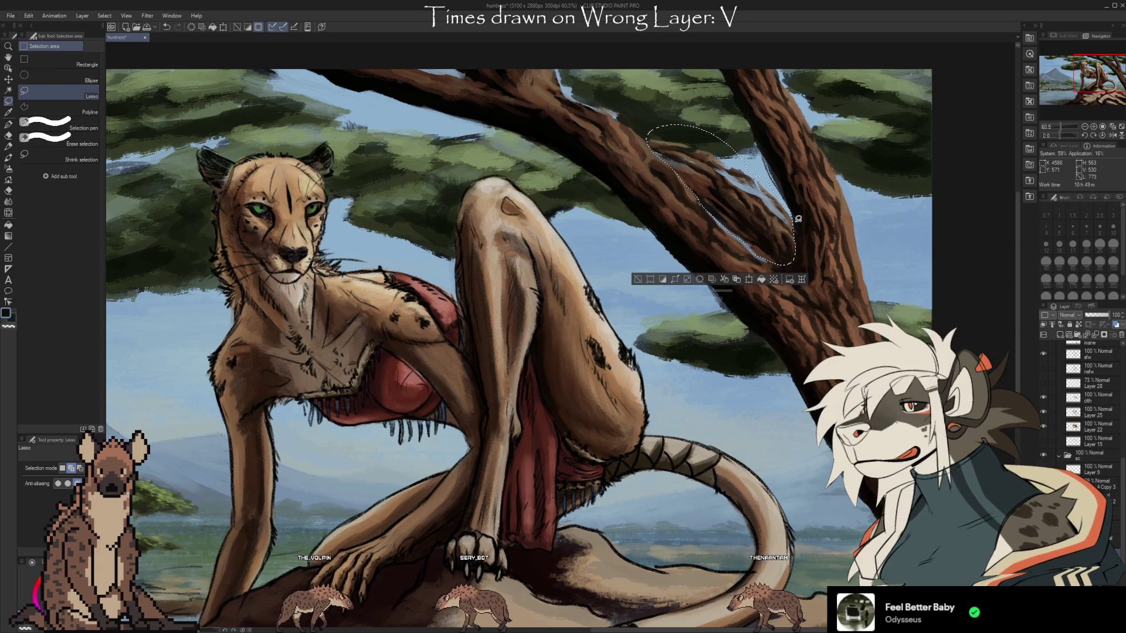
Transform the branch piece slightly down and left, commit it, and deselect
{"action": "key", "text": "ctrl+t"}
{"action": "mouse_move", "coordinate": [777, 254]}
{"action": "left_mouse_down"}
{"action": "mouse_move", "coordinate": [782, 276]}
{"action": "mouse_move", "coordinate": [789, 259]}
{"action": "mouse_move", "coordinate": [774, 257]}
{"action": "mouse_move", "coordinate": [784, 269]}
{"action": "left_mouse_up"}
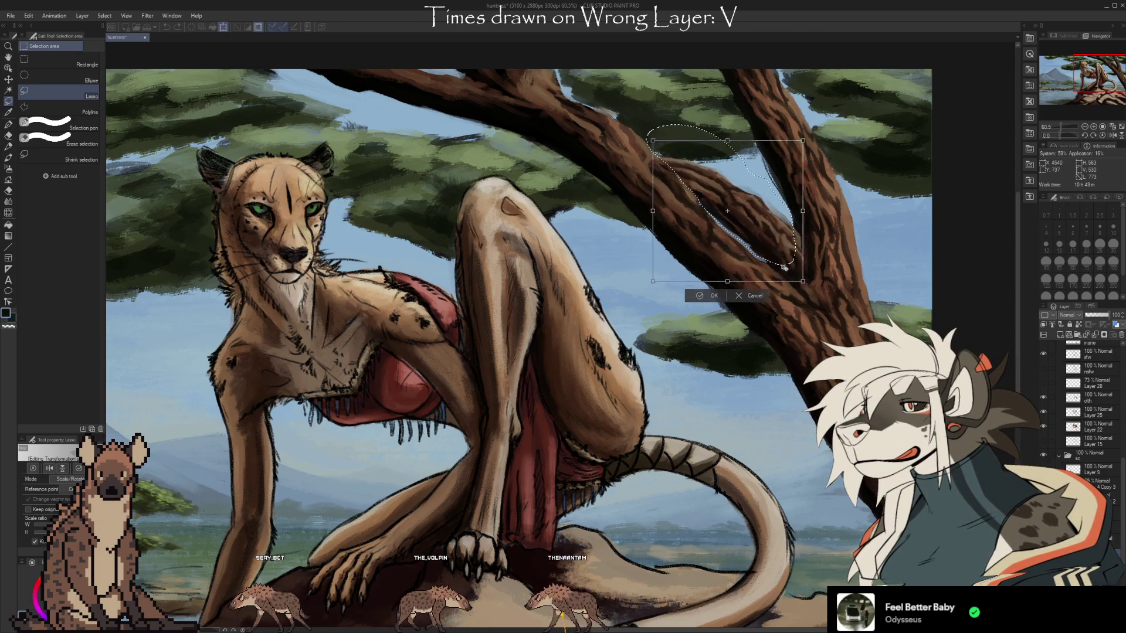
{"action": "key", "text": "Return"}
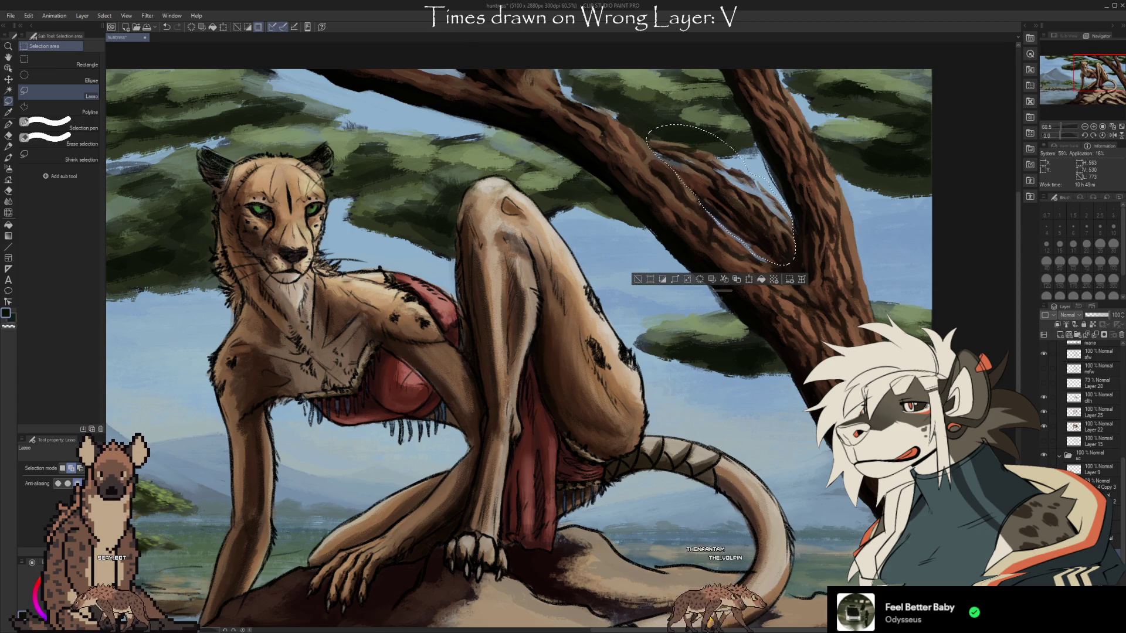
{"action": "key", "text": "e"}
{"action": "key", "text": "ctrl+d"}
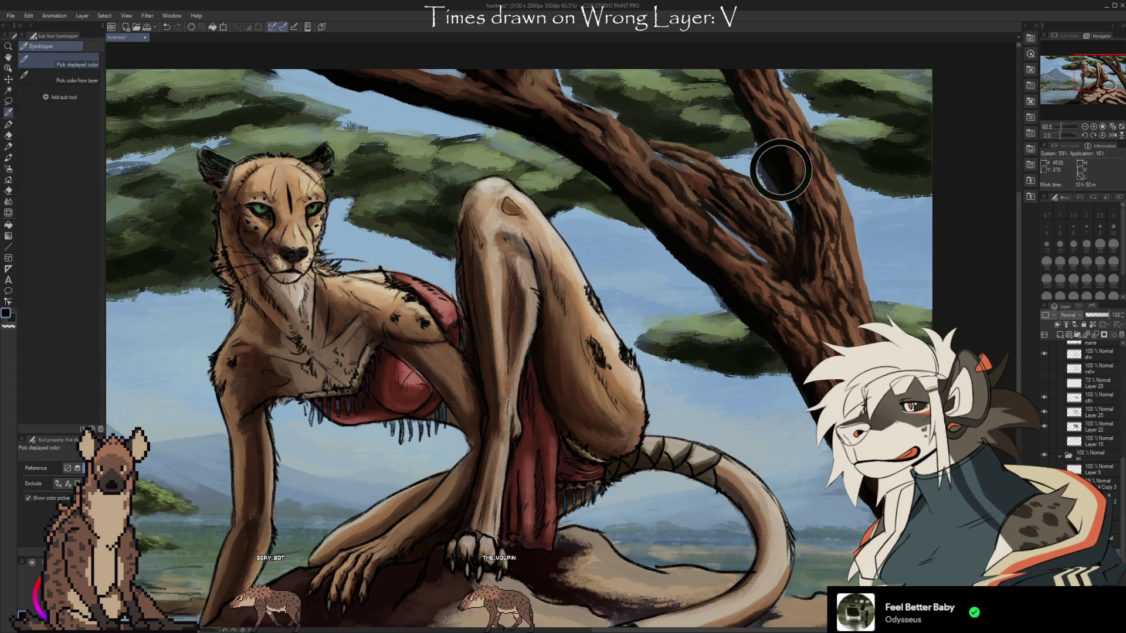
Return to the brush after tidying the branch edge
{"action": "key", "text": "b"}
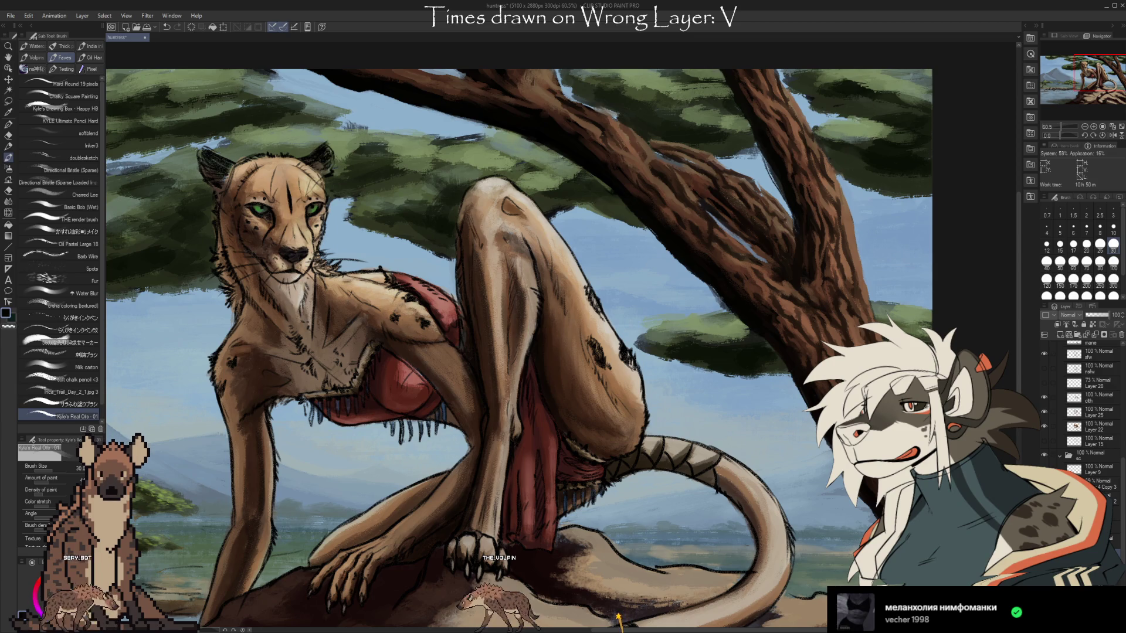
Flick the branch bark texture off and on with undo/redo, leaving it visible
{"action": "key", "text": "ctrl+z"}
{"action": "key", "text": "ctrl+y"}
{"action": "key", "text": "ctrl+z"}
{"action": "key", "text": "ctrl+y"}
{"action": "key", "text": "ctrl+z"}
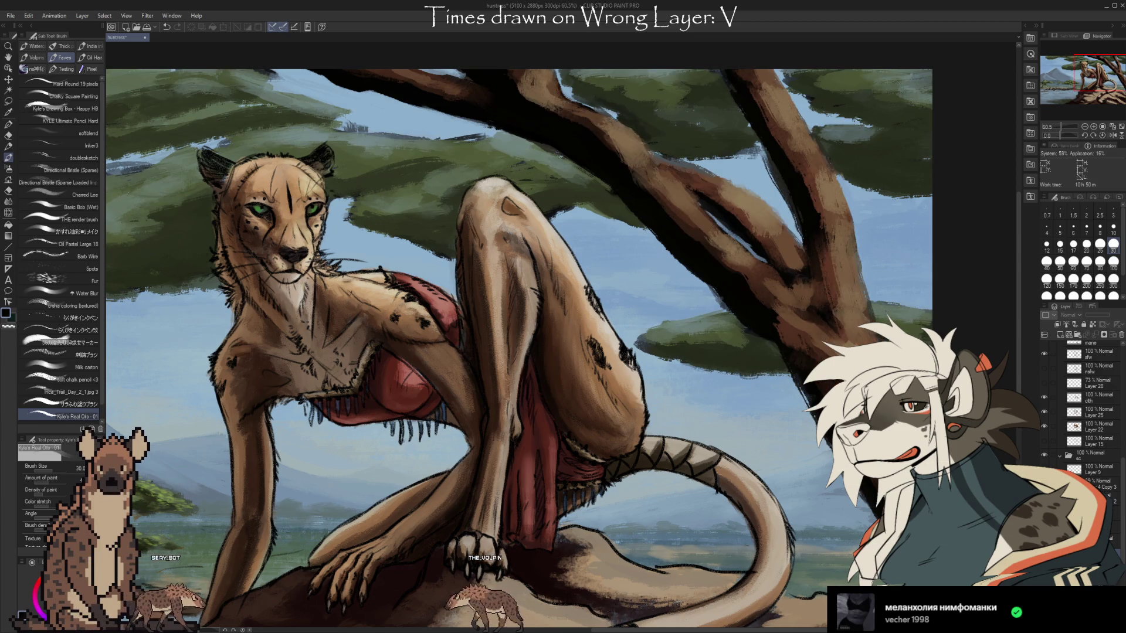
{"action": "key", "text": "ctrl+y"}
{"action": "key", "text": "ctrl+z"}
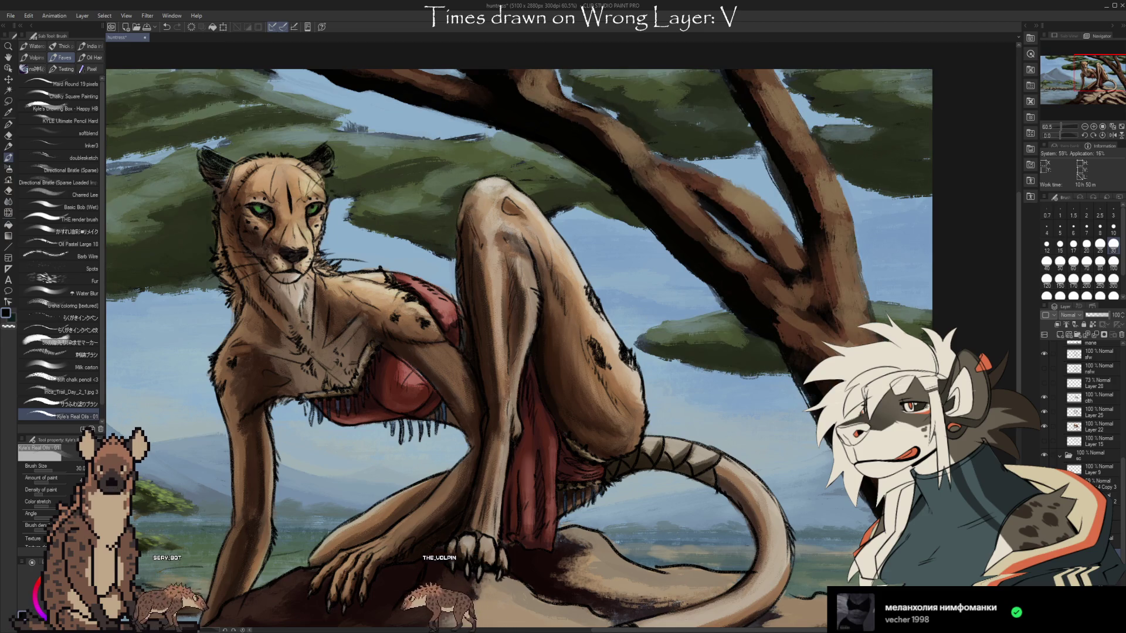
{"action": "key", "text": "ctrl+y"}
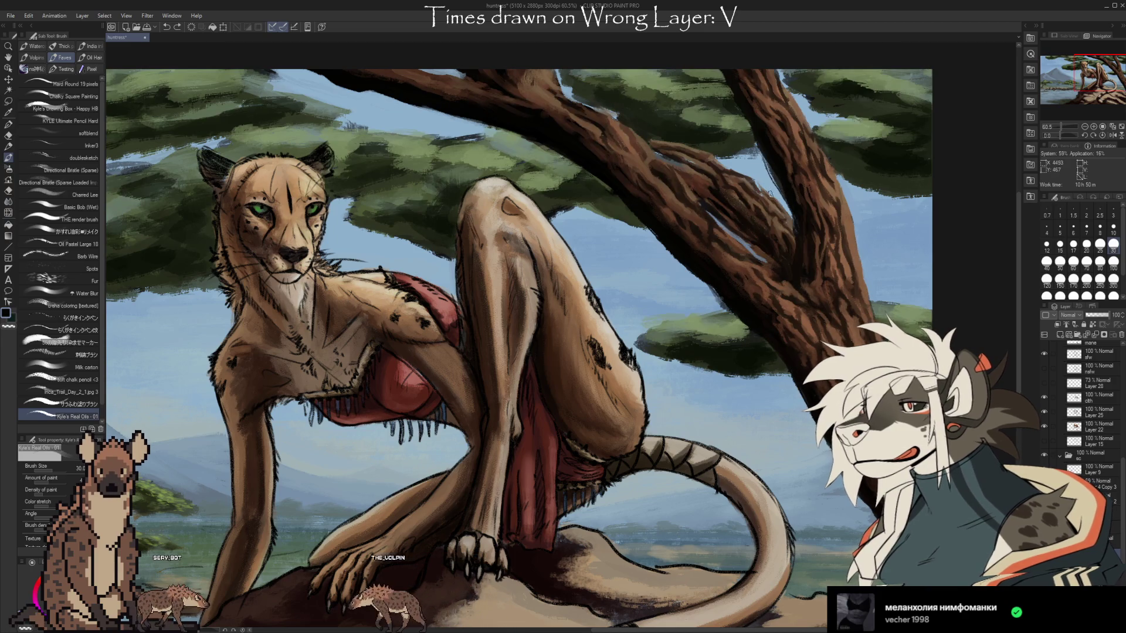
{"action": "key", "text": "e"}
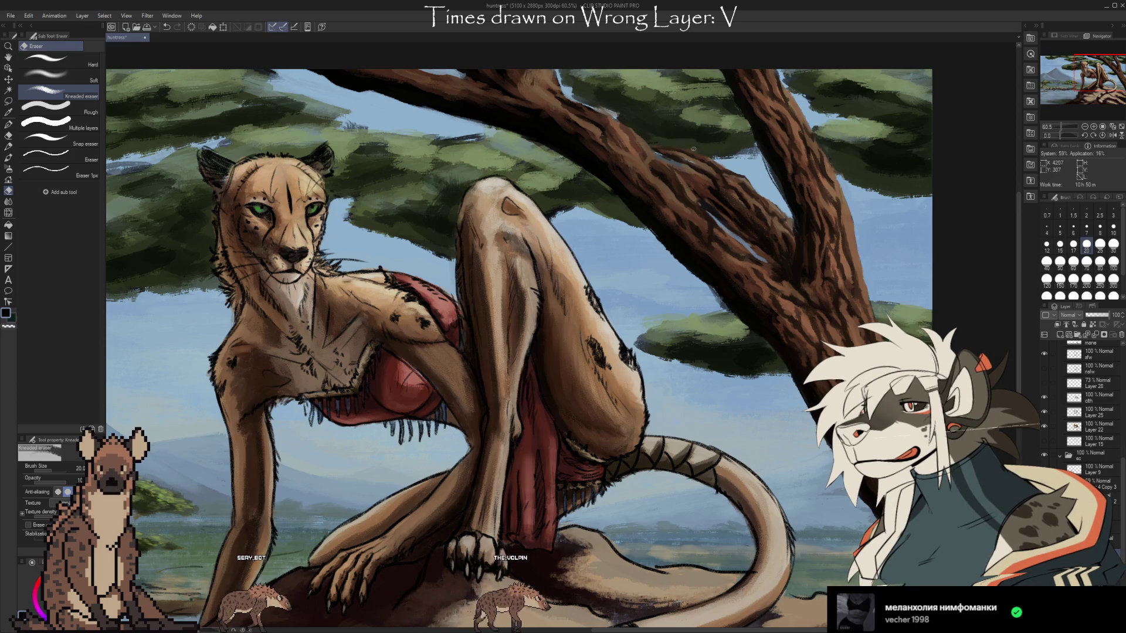
Switch to the brush and eyedrop the dark brown of the upper branch
{"action": "key", "text": "b"}
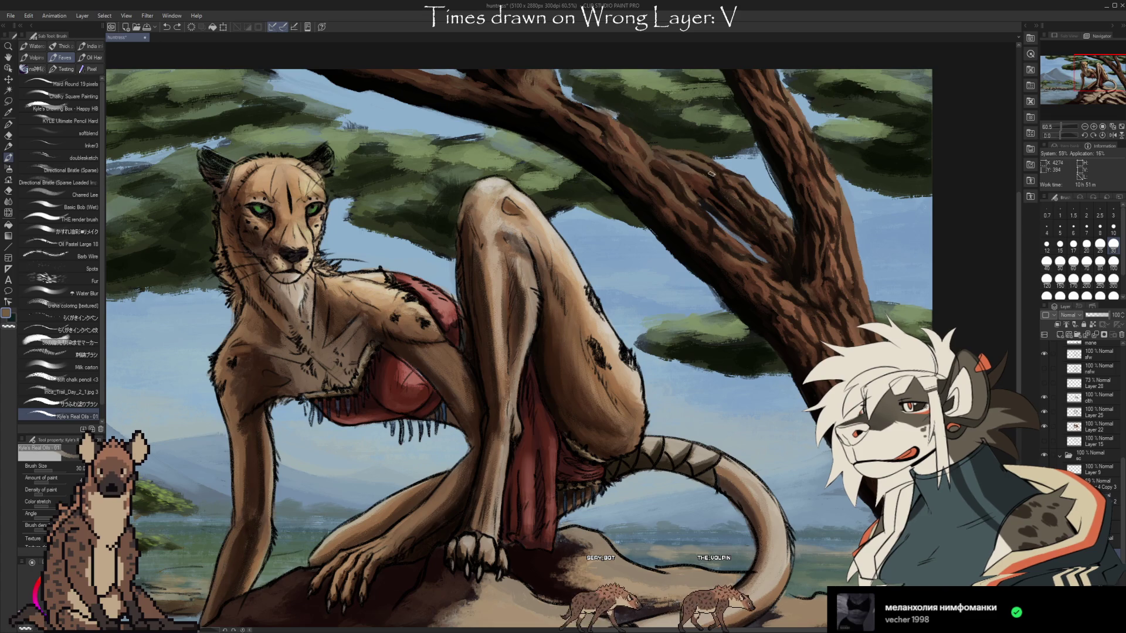
{"action": "left_click", "coordinate": [746, 196], "text": "alt"}
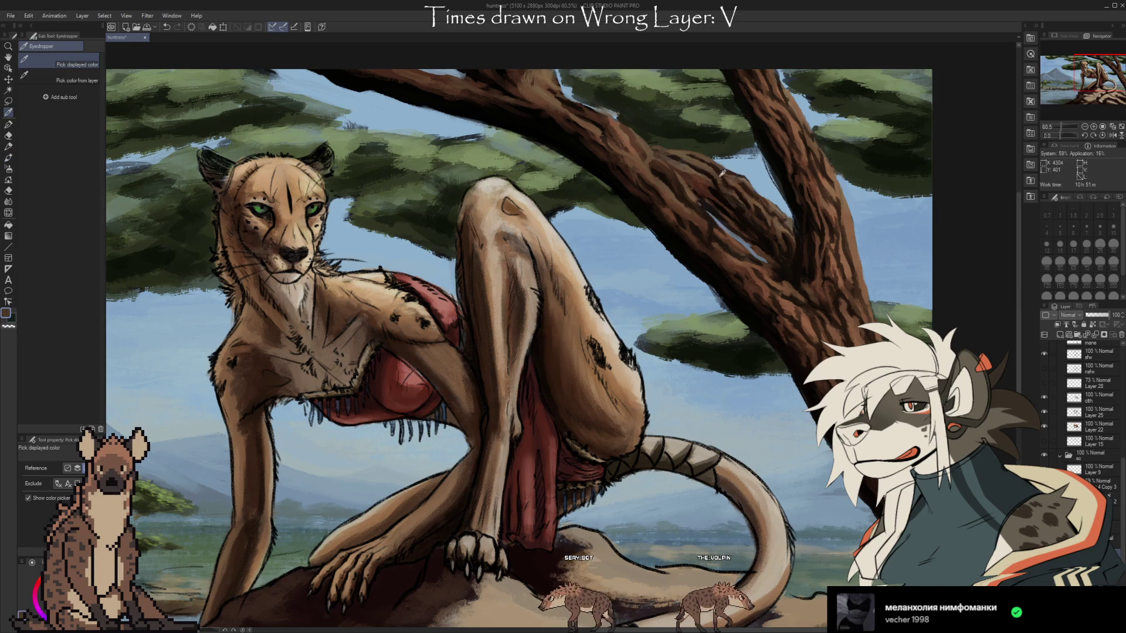
Sample several dark and reddish browns from the acacia branch and trunk, then the sky blue
{"action": "left_click", "coordinate": [720, 181], "text": "alt"}
{"action": "left_click", "coordinate": [701, 176], "text": "alt"}
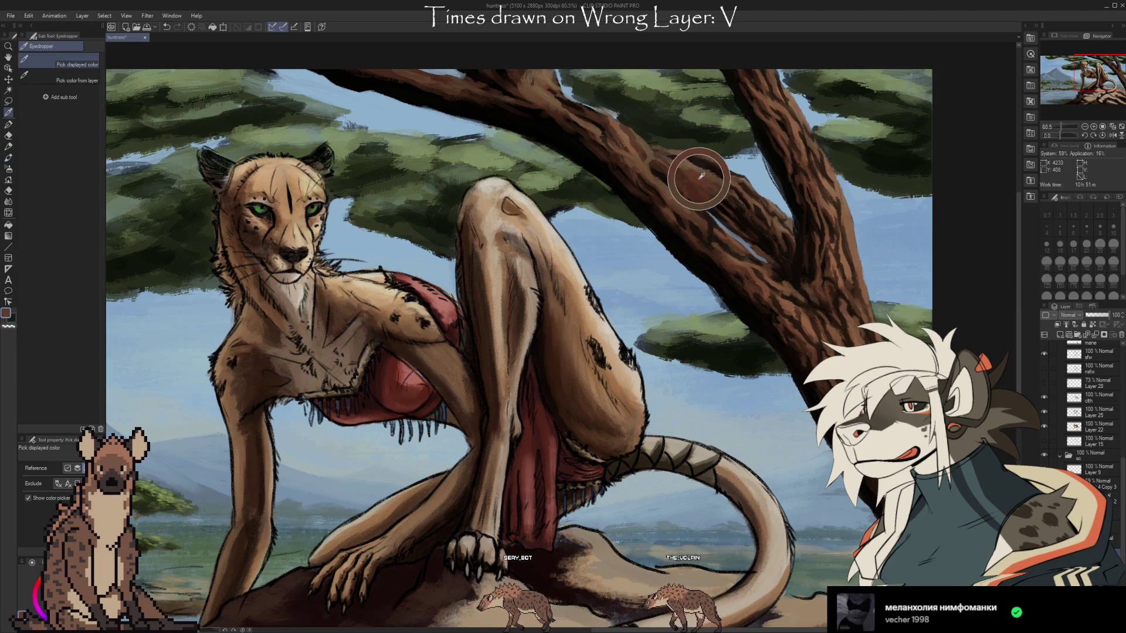
{"action": "left_click", "coordinate": [736, 205], "text": "alt"}
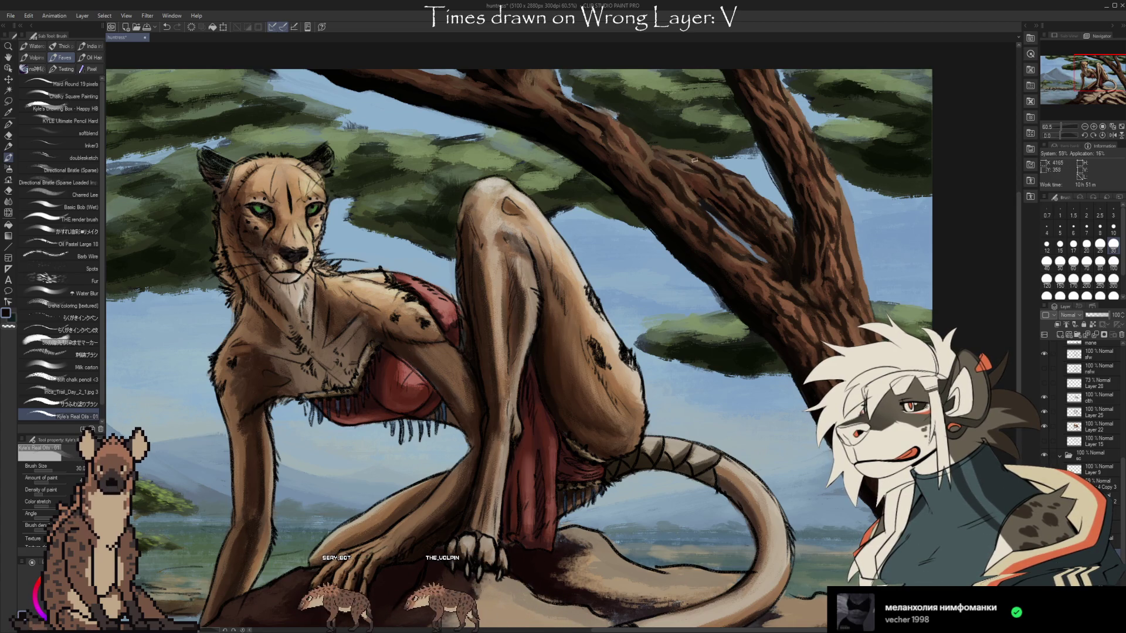
{"action": "left_click", "coordinate": [701, 180], "text": "alt"}
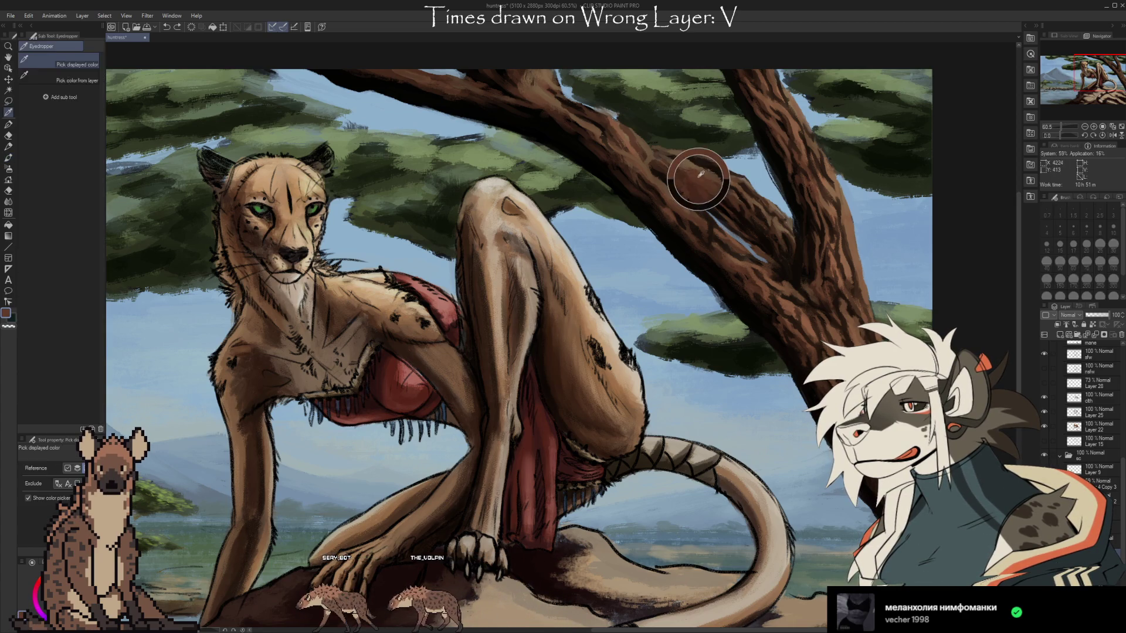
{"action": "left_click", "coordinate": [674, 157], "text": "alt"}
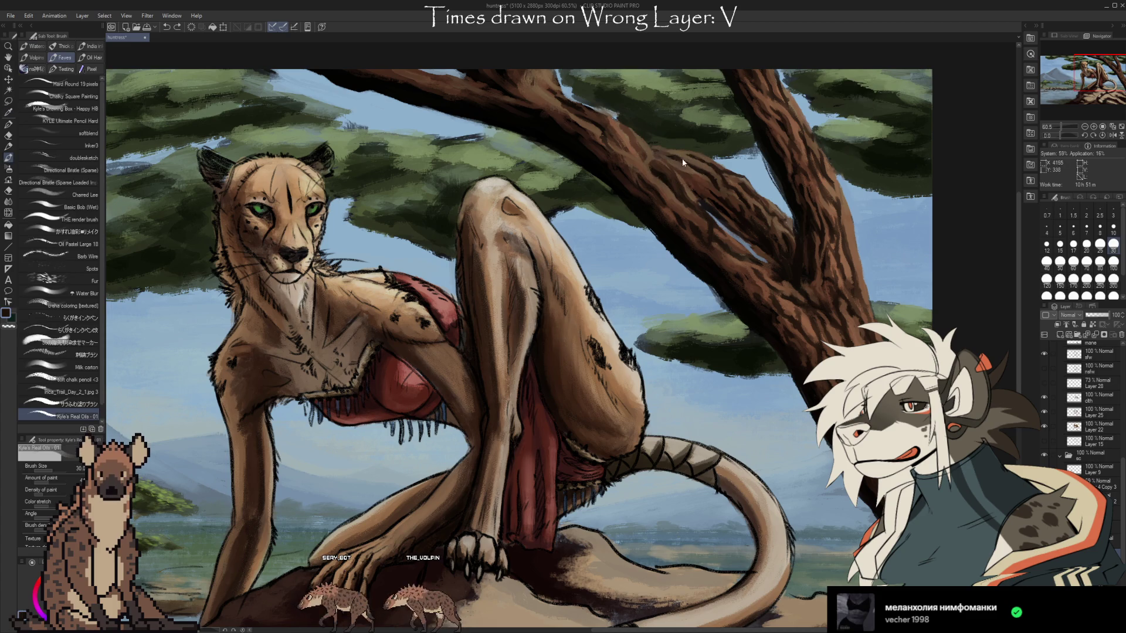
{"action": "left_click", "coordinate": [694, 166], "text": "alt"}
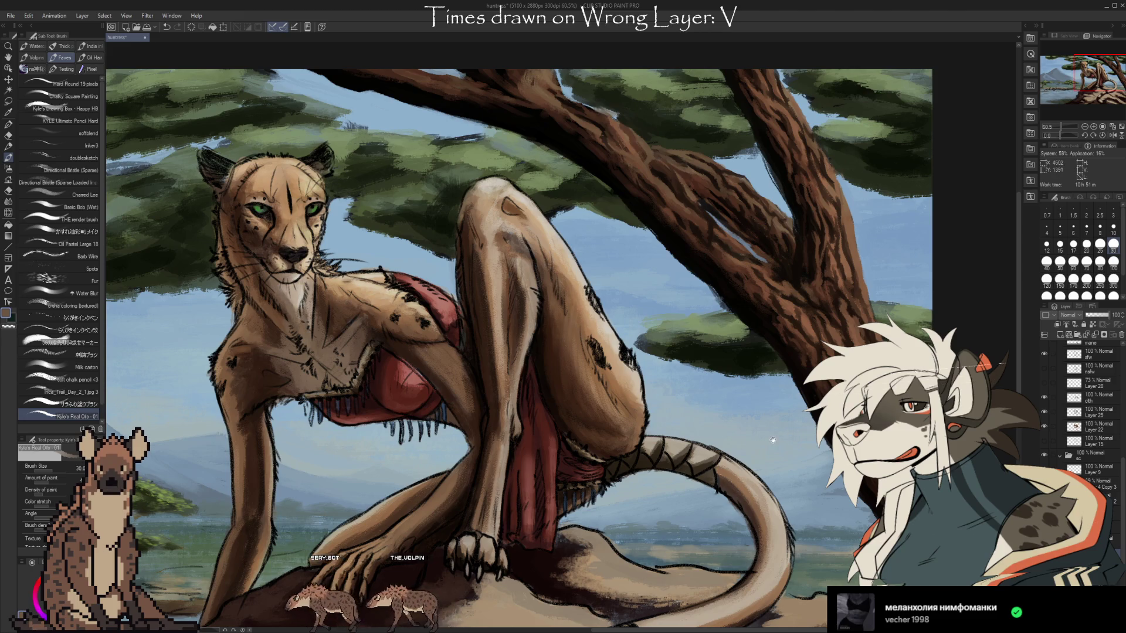
{"action": "left_click_drag", "start_coordinate": [777, 437], "coordinate": [786, 472]}
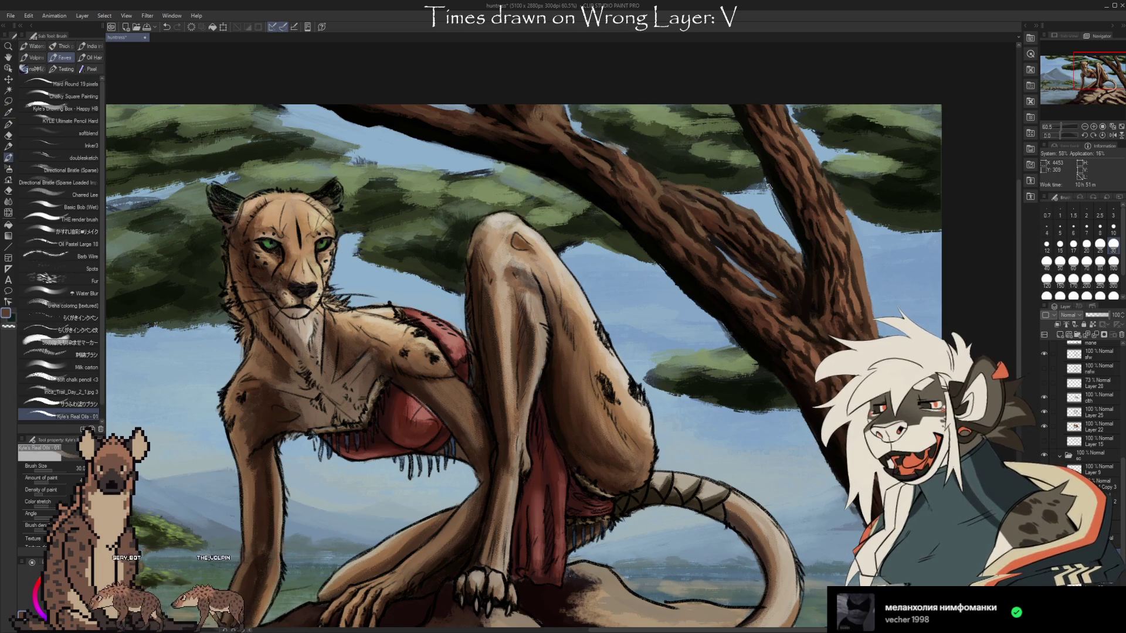
{"action": "left_click", "coordinate": [754, 237], "text": "alt"}
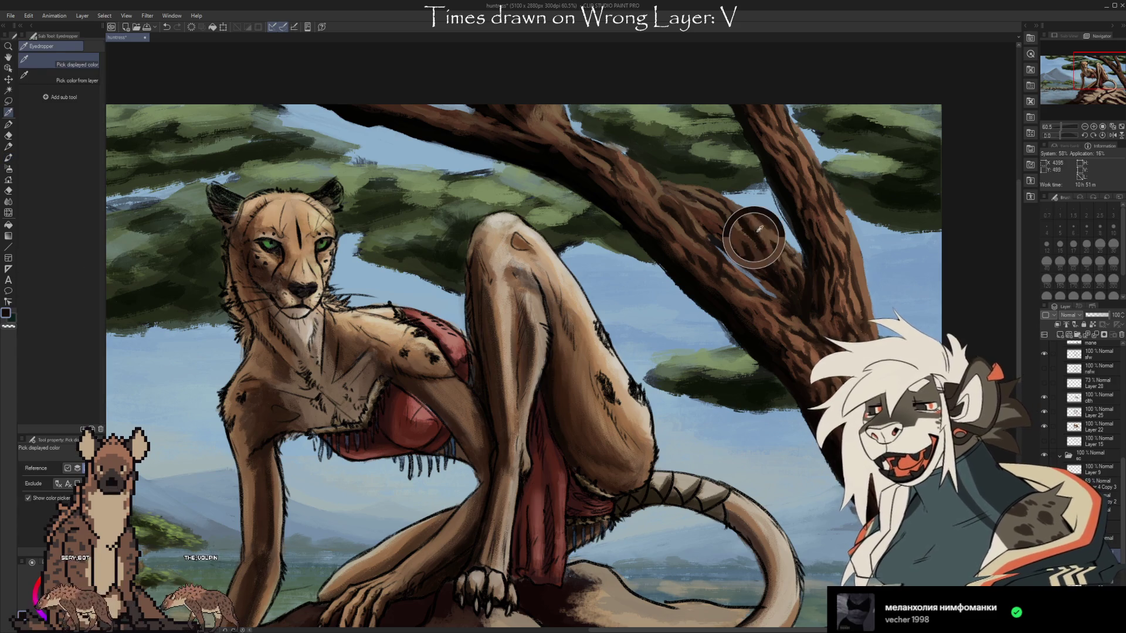
Pick up the light sky blue and switch to the Kneaded eraser
{"action": "left_click", "coordinate": [766, 212], "text": "alt"}
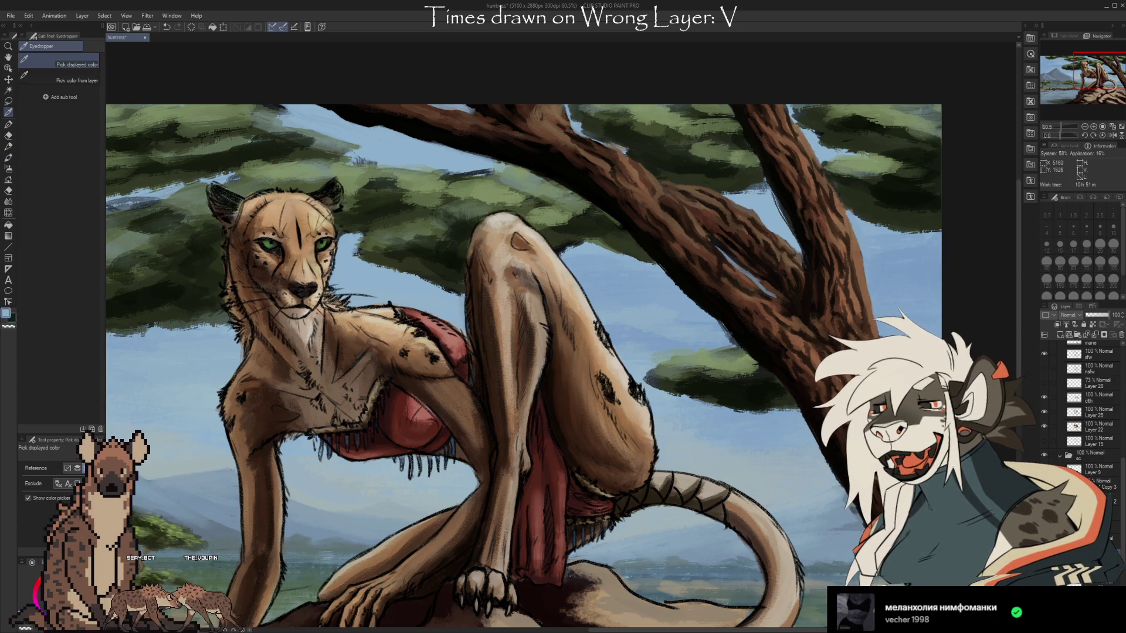
{"action": "scroll", "coordinate": [524, 352], "scroll_direction": "down", "scroll_amount": 3}
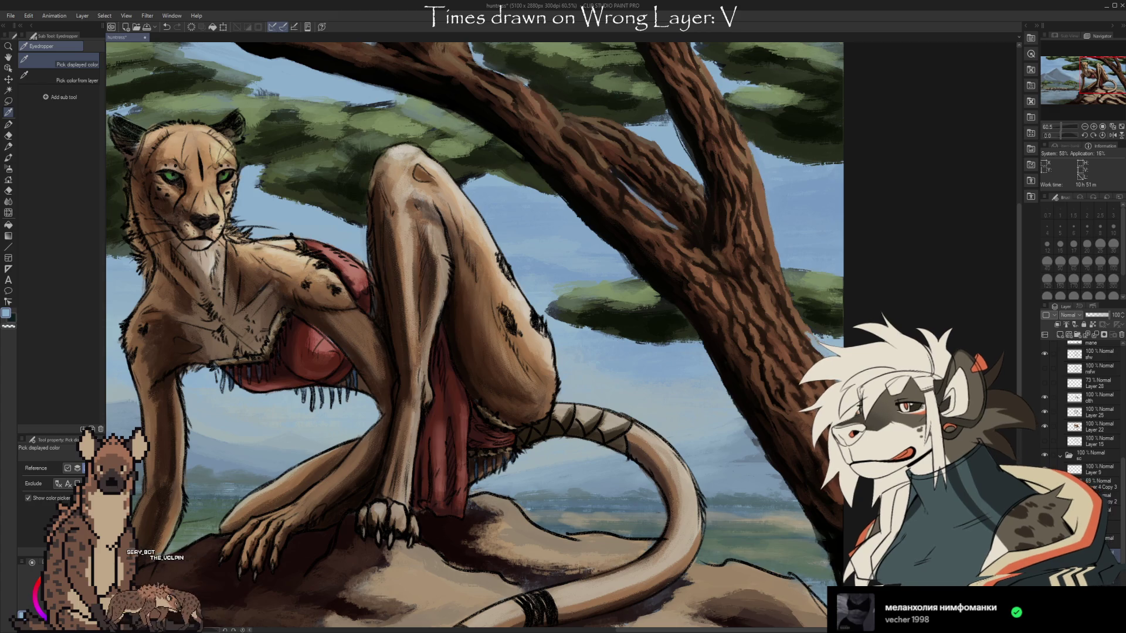
{"action": "key", "text": "e"}
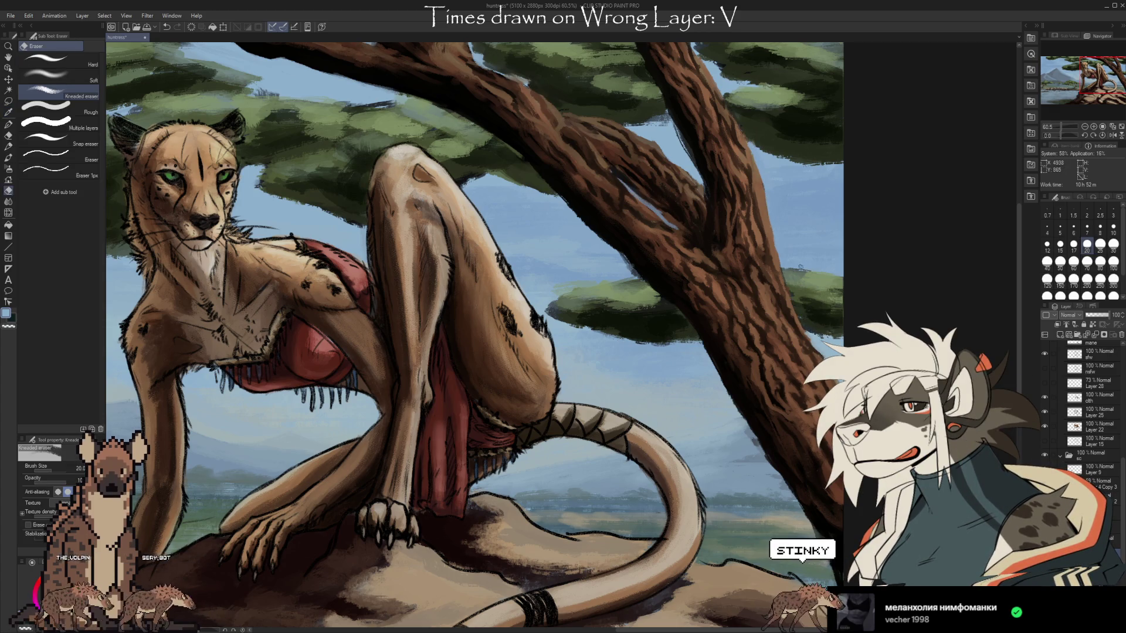
{"action": "scroll", "coordinate": [1084, 410], "scroll_direction": "down", "scroll_amount": 1}
{"action": "scroll", "coordinate": [1085, 411], "scroll_direction": "down", "scroll_amount": 5}
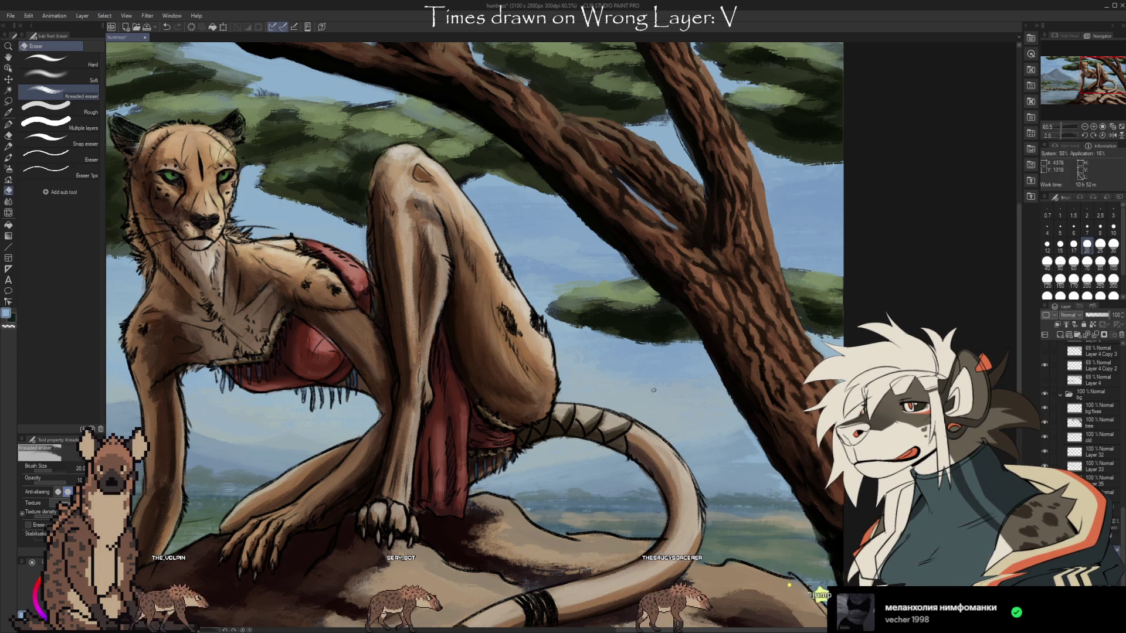
{"action": "left_click_drag", "start_coordinate": [642, 280], "coordinate": [690, 327]}
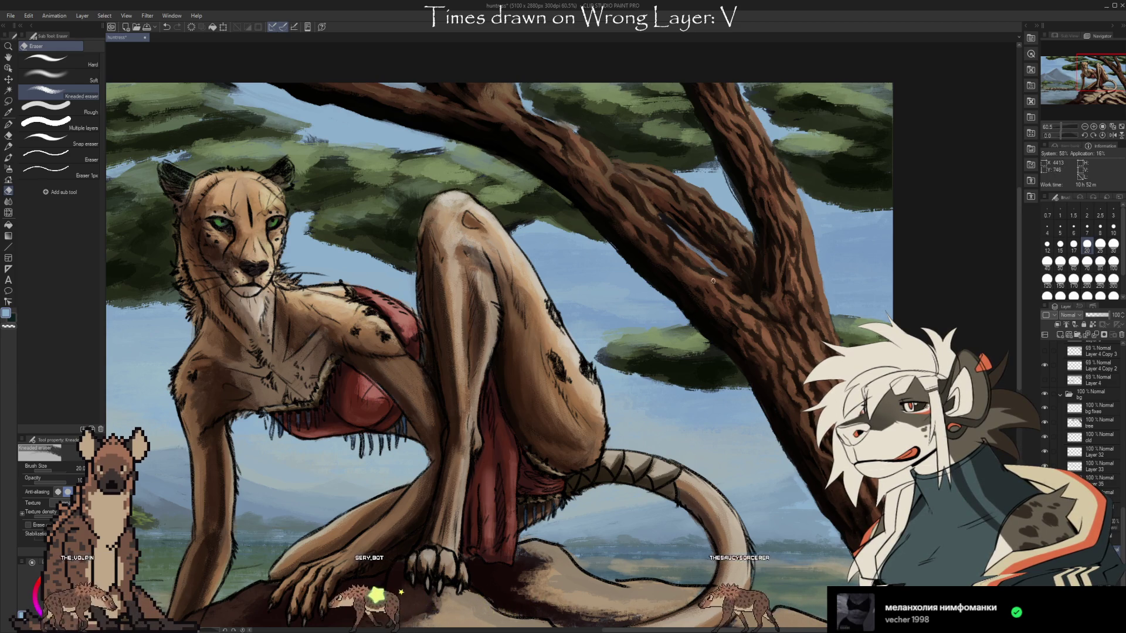
{"action": "left_click_drag", "start_coordinate": [710, 272], "coordinate": [836, 351]}
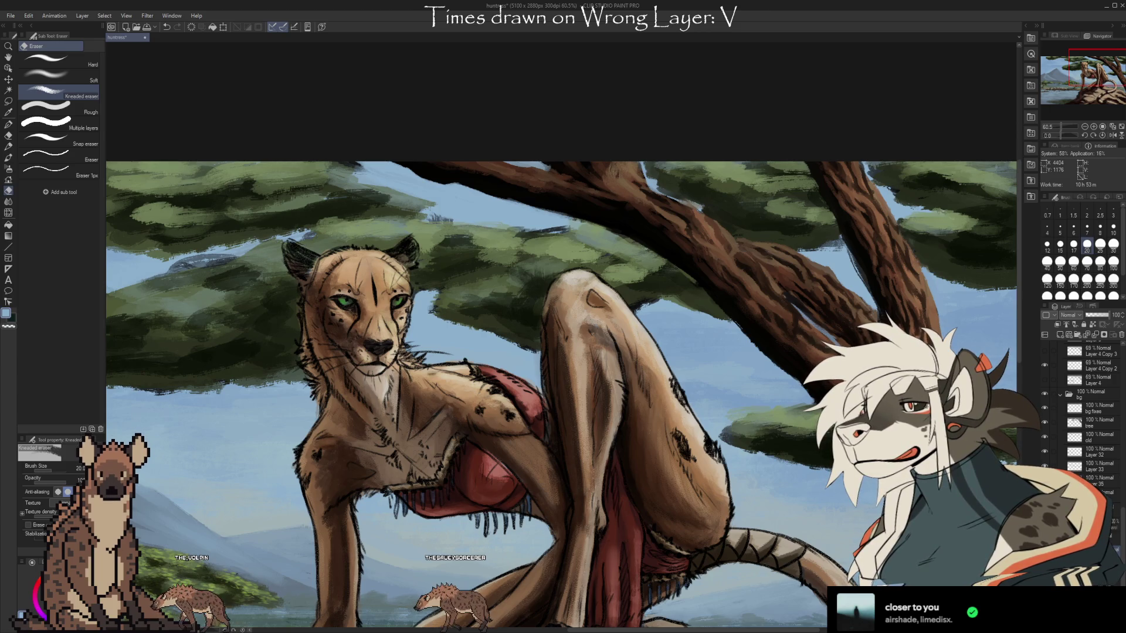
{"action": "mouse_move", "coordinate": [707, 391]}
{"action": "left_mouse_down"}
{"action": "mouse_move", "coordinate": [747, 304]}
{"action": "mouse_move", "coordinate": [785, 285]}
{"action": "mouse_move", "coordinate": [842, 288]}
{"action": "mouse_move", "coordinate": [567, 324]}
{"action": "mouse_move", "coordinate": [558, 340]}
{"action": "left_mouse_up"}
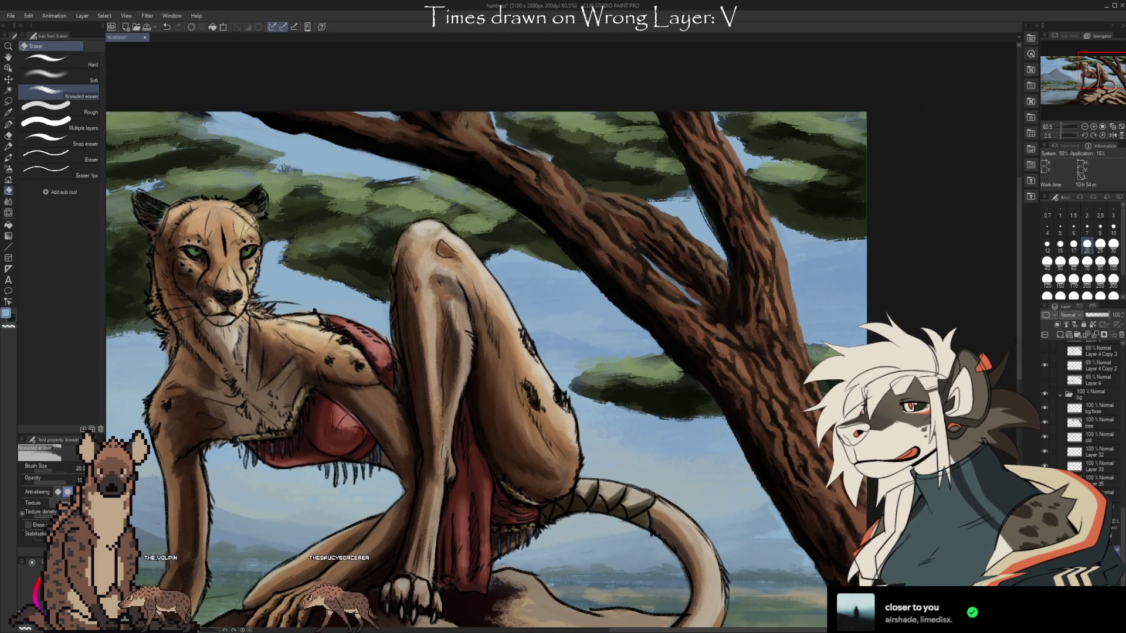
{"action": "scroll", "coordinate": [1085, 410], "scroll_direction": "up", "scroll_amount": 5}
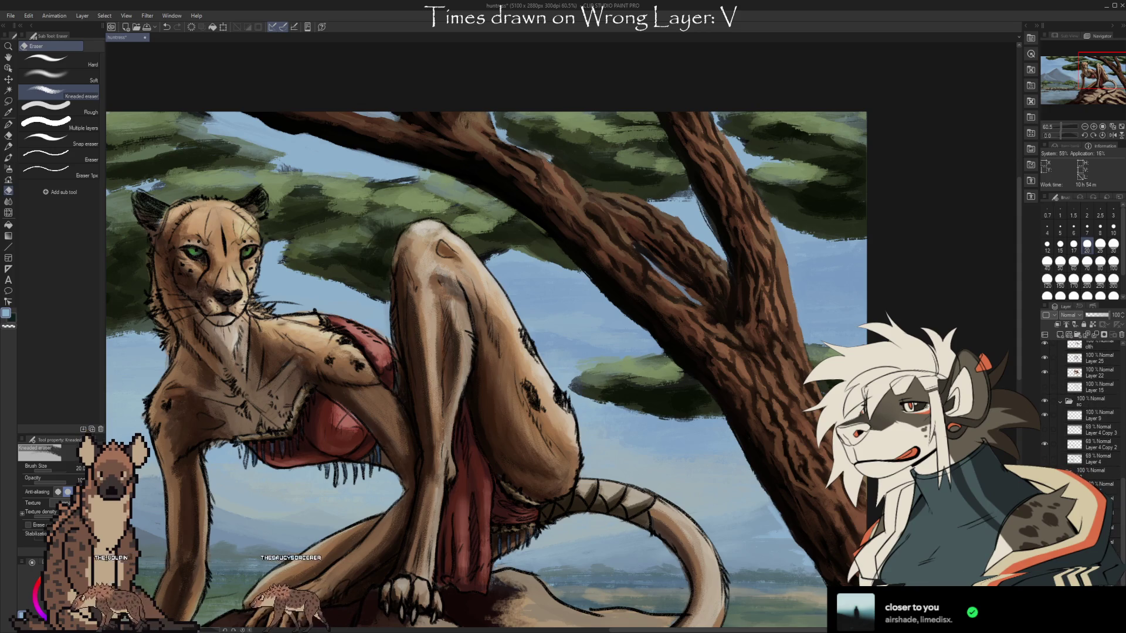
Toggle the detailed bark texture off and on repeatedly with undo/redo
{"action": "key", "text": "ctrl+z"}
{"action": "key", "text": "ctrl+y"}
{"action": "key", "text": "ctrl+z"}
{"action": "key", "text": "ctrl+y"}
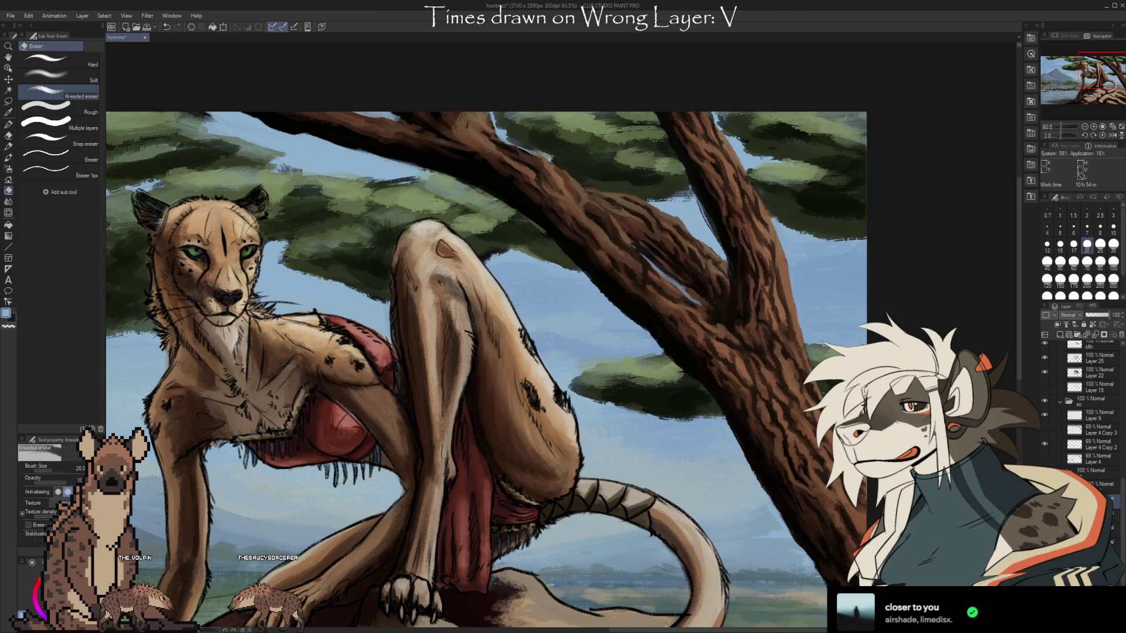
{"action": "key", "text": "ctrl+z"}
{"action": "key", "text": "ctrl+y"}
{"action": "key", "text": "ctrl+z"}
{"action": "key", "text": "ctrl+y"}
{"action": "scroll", "coordinate": [486, 363], "scroll_direction": "right", "scroll_amount": 3}
Compare the bark once more, keep it on, and bring back the cheetah's head at 50%
{"action": "key", "text": "ctrl+z"}
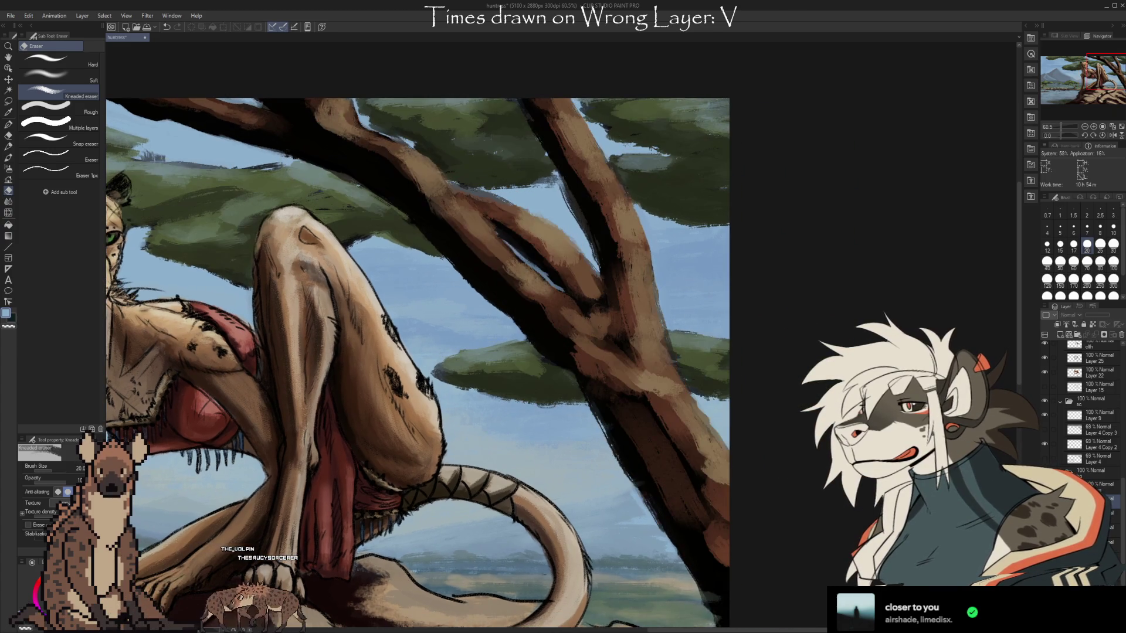
{"action": "key", "text": "ctrl+y"}
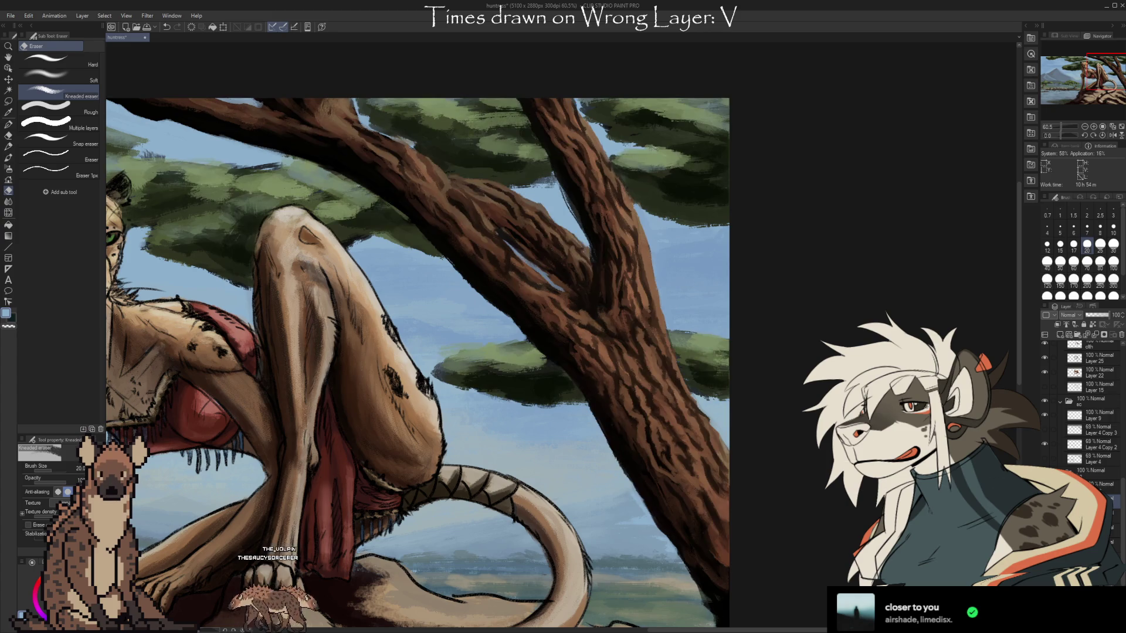
{"action": "key", "text": "ctrl+z"}
{"action": "key", "text": "ctrl+y"}
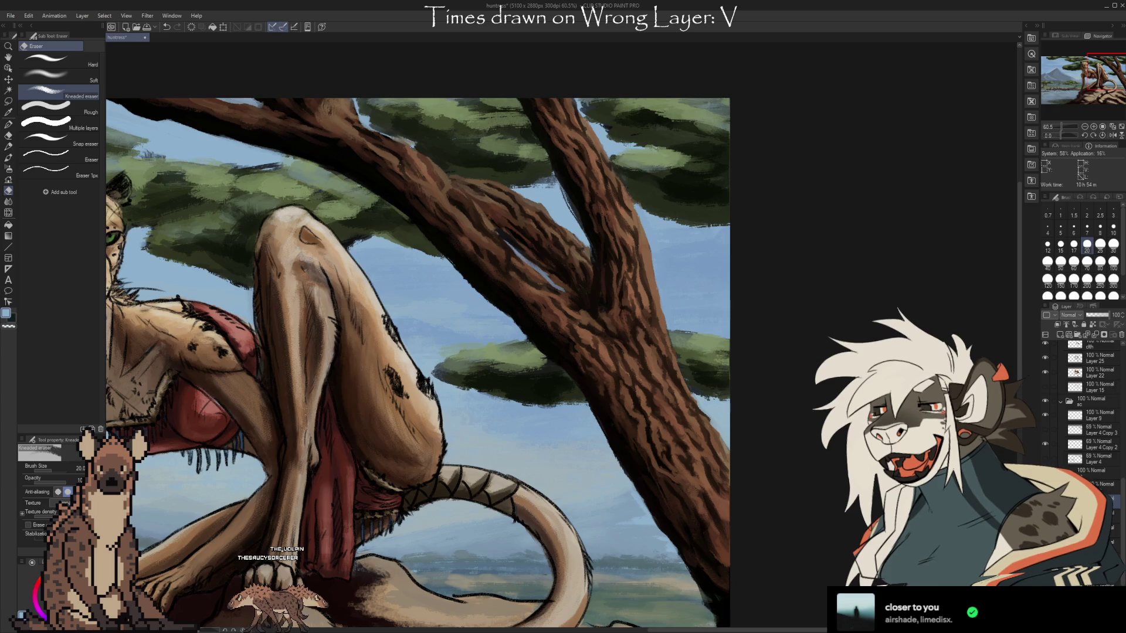
{"action": "left_click_drag", "start_coordinate": [766, 495], "coordinate": [867, 485]}
{"action": "scroll", "coordinate": [825, 499], "scroll_direction": "down", "scroll_amount": 1}
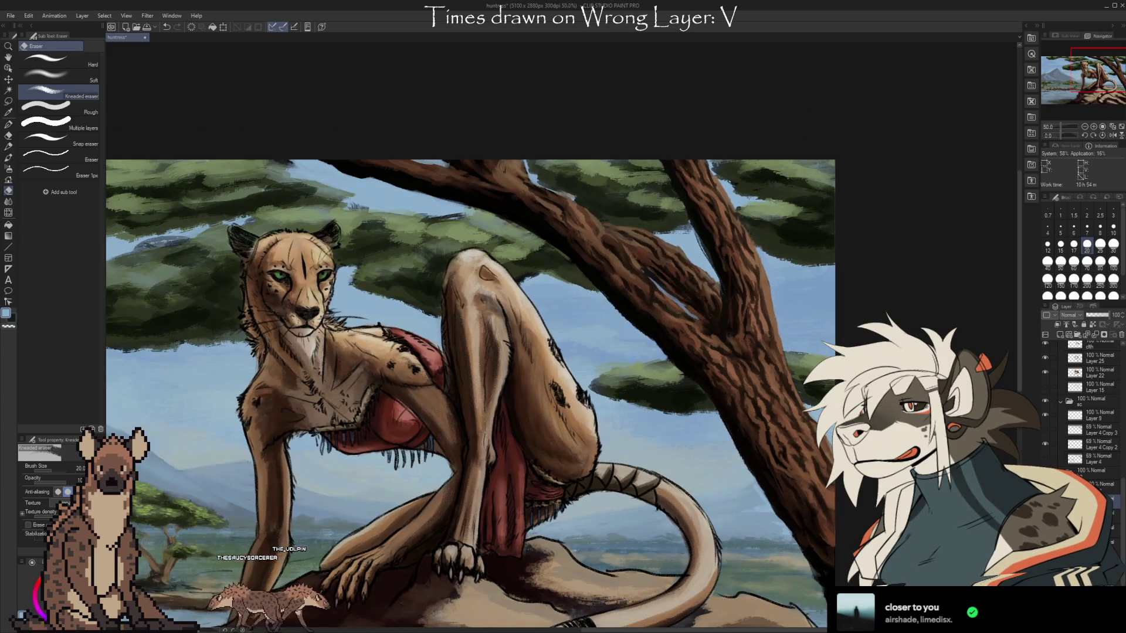
{"action": "key", "text": "b"}
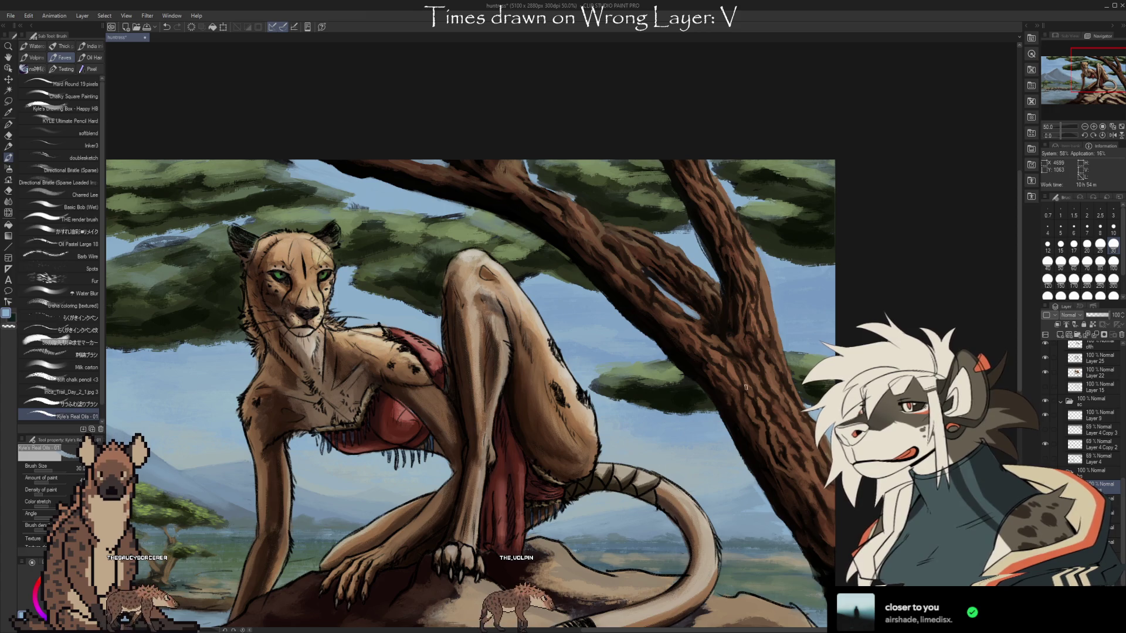
{"action": "key", "text": "e"}
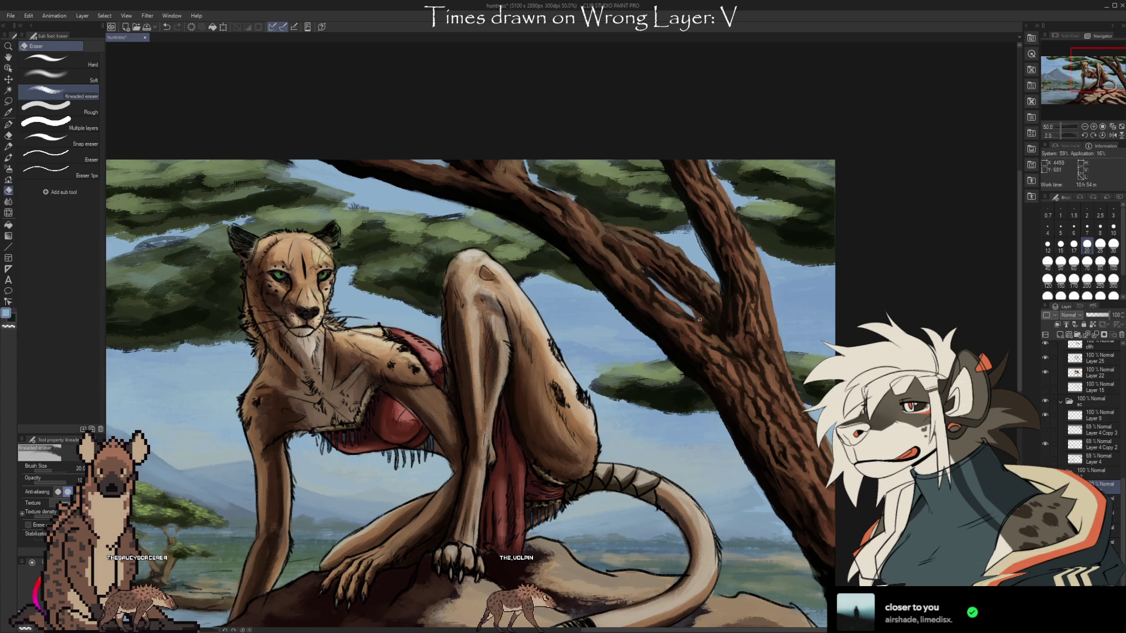
{"action": "key", "text": "b"}
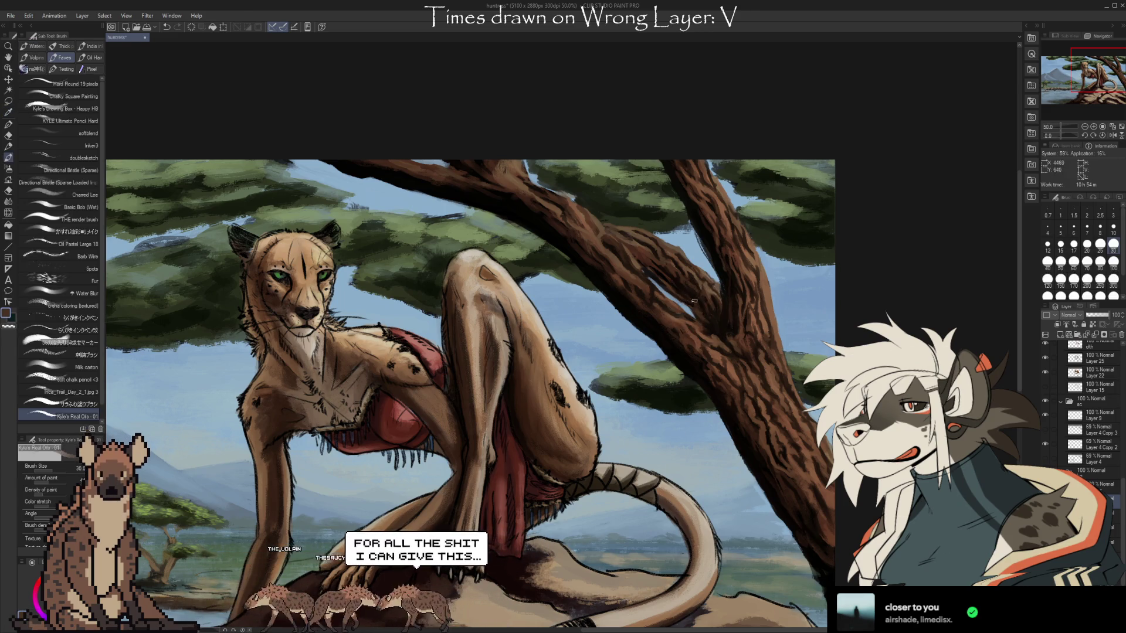
{"action": "left_click_drag", "start_coordinate": [430, 492], "coordinate": [583, 441]}
{"action": "scroll", "coordinate": [583, 441], "scroll_direction": "up", "scroll_amount": 5}
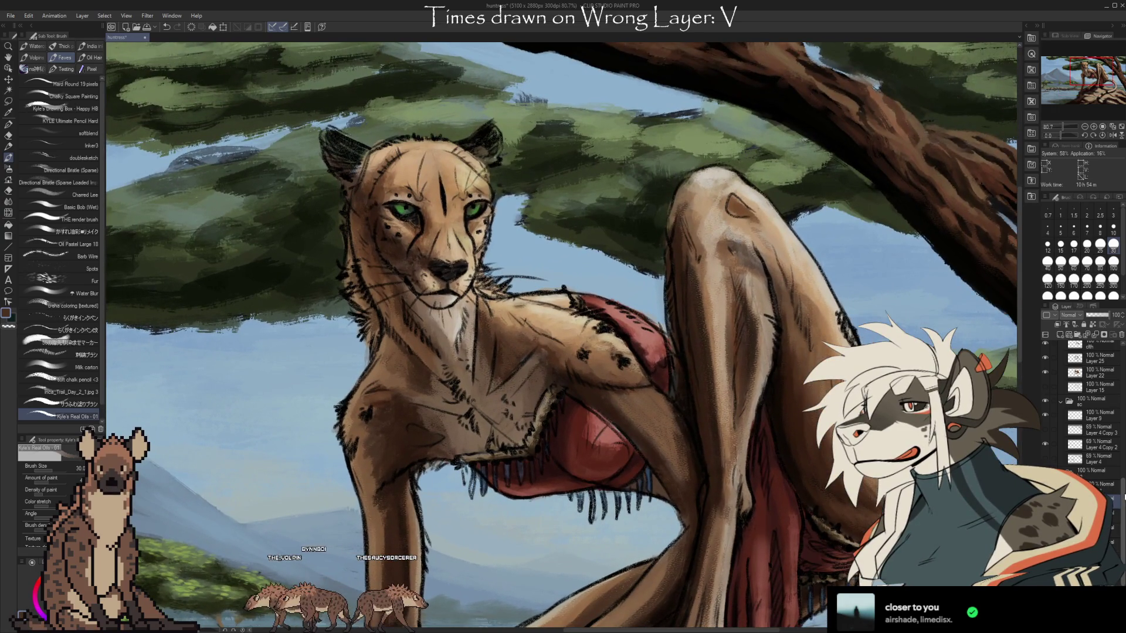
{"action": "scroll", "coordinate": [1123, 497], "scroll_direction": "up", "scroll_amount": 3}
{"action": "scroll", "coordinate": [1120, 517], "scroll_direction": "up", "scroll_amount": 3}
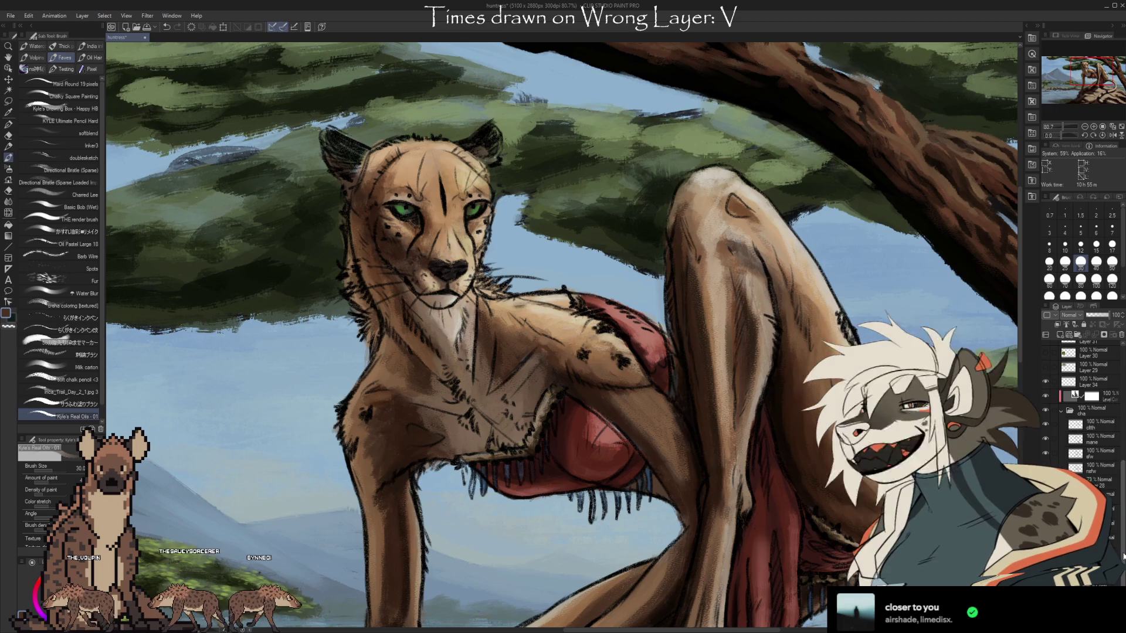
{"action": "scroll", "coordinate": [1112, 526], "scroll_direction": "up", "scroll_amount": 2}
{"action": "key", "text": "ctrl+z"}
{"action": "key", "text": "ctrl+y"}
{"action": "key", "text": "ctrl+z"}
{"action": "key", "text": "ctrl+y"}
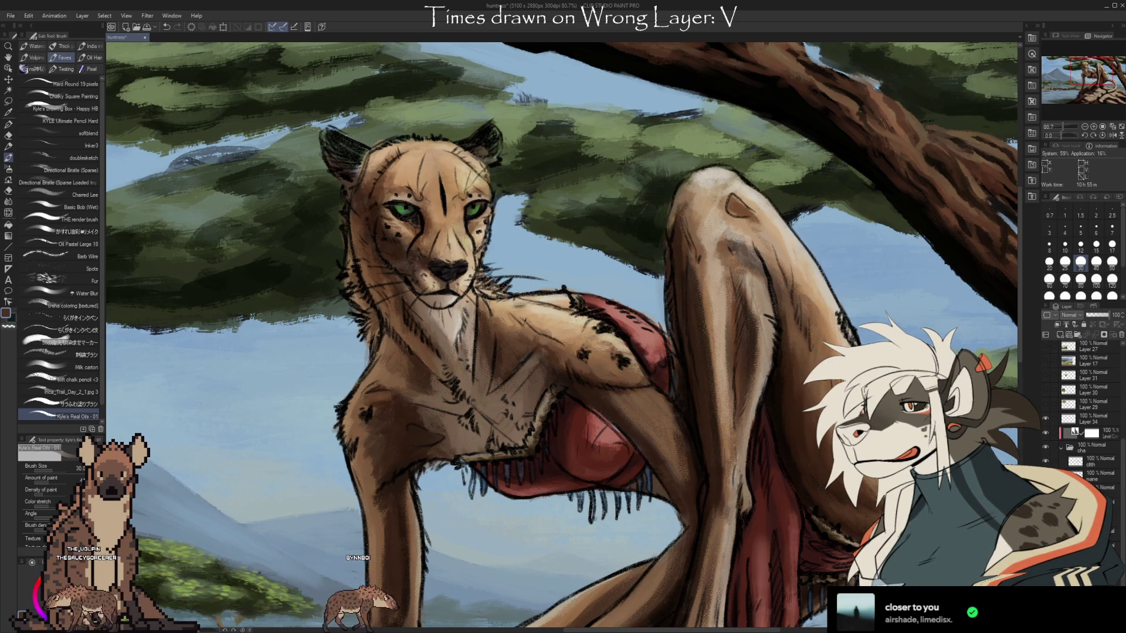
{"action": "key", "text": "ctrl+z"}
{"action": "key", "text": "ctrl+y"}
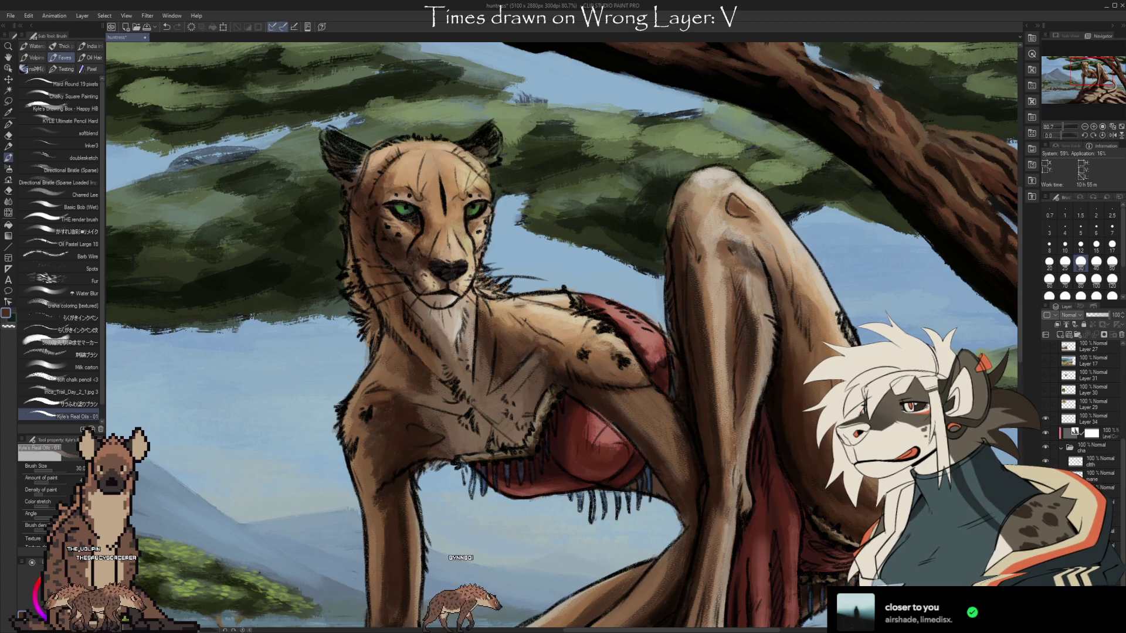
{"action": "key", "text": "ctrl+z"}
{"action": "key", "text": "ctrl+y"}
{"action": "key", "text": "ctrl+z"}
{"action": "key", "text": "ctrl+y"}
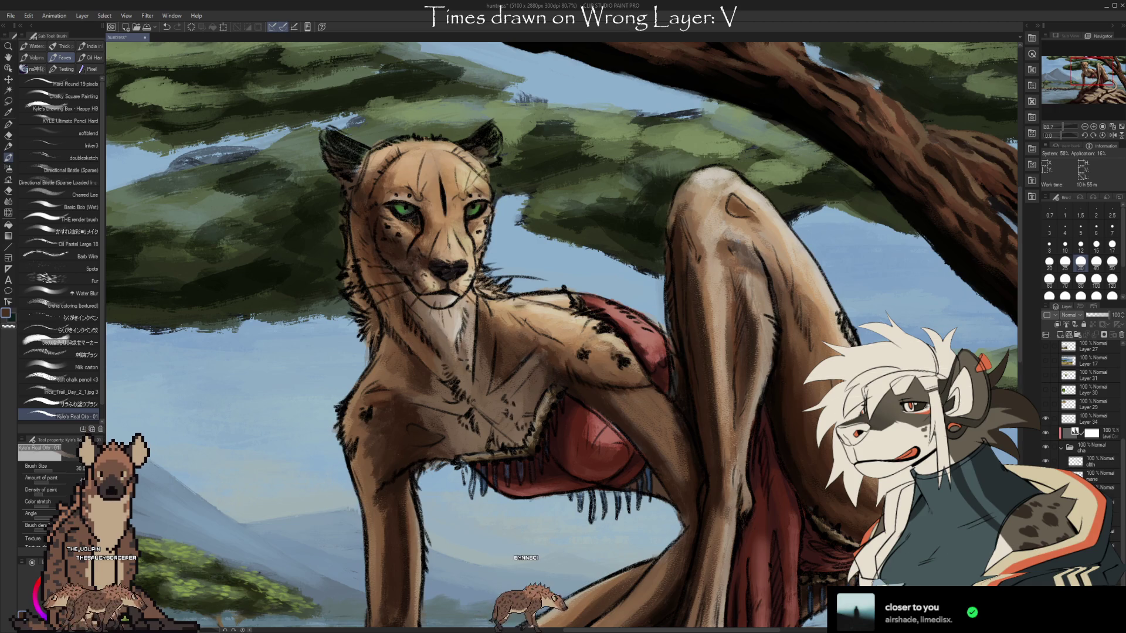
{"action": "scroll", "coordinate": [563, 335], "scroll_direction": "down", "scroll_amount": 2}
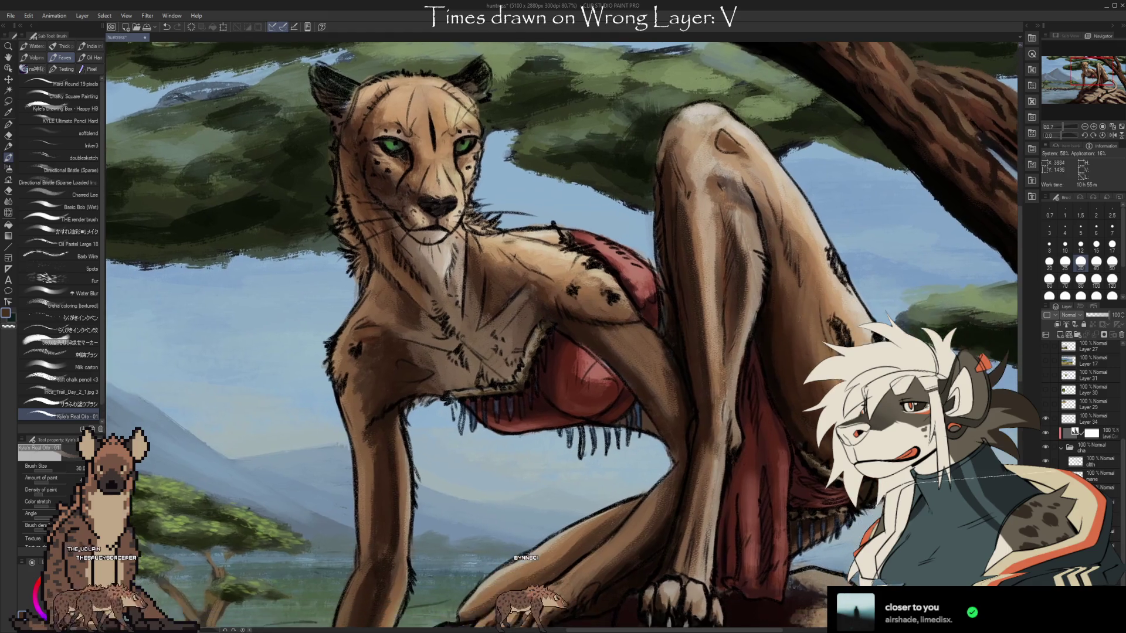
Select the layer below the cha folder and set a size-170 Liquify brush
{"action": "scroll", "coordinate": [563, 334], "scroll_direction": "down", "scroll_amount": 4}
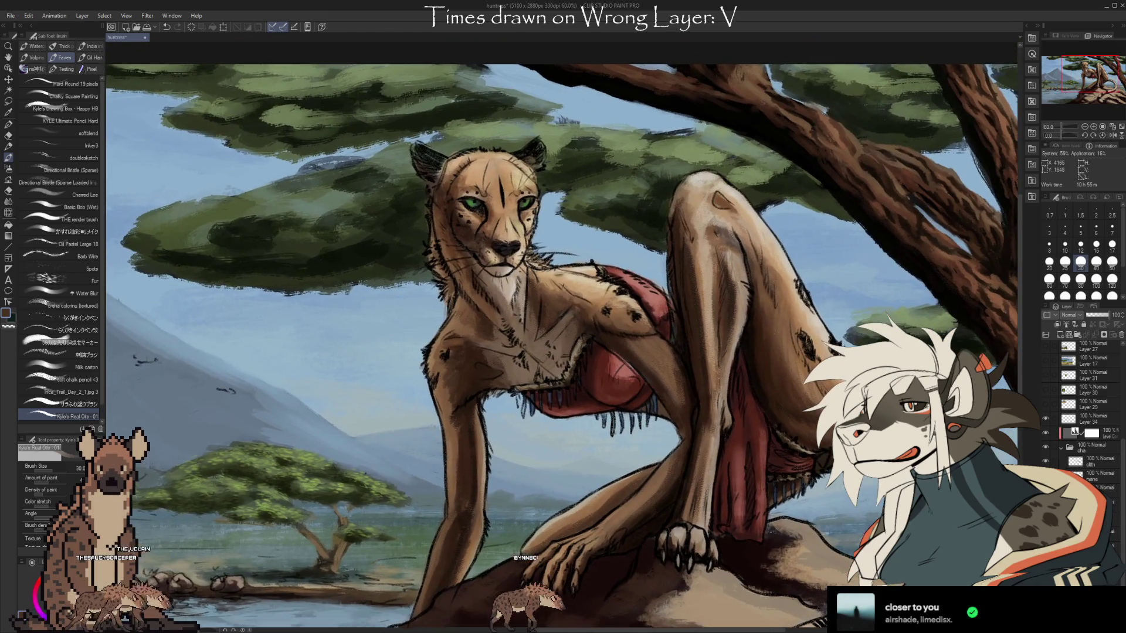
{"action": "scroll", "coordinate": [562, 345], "scroll_direction": "up", "scroll_amount": 1}
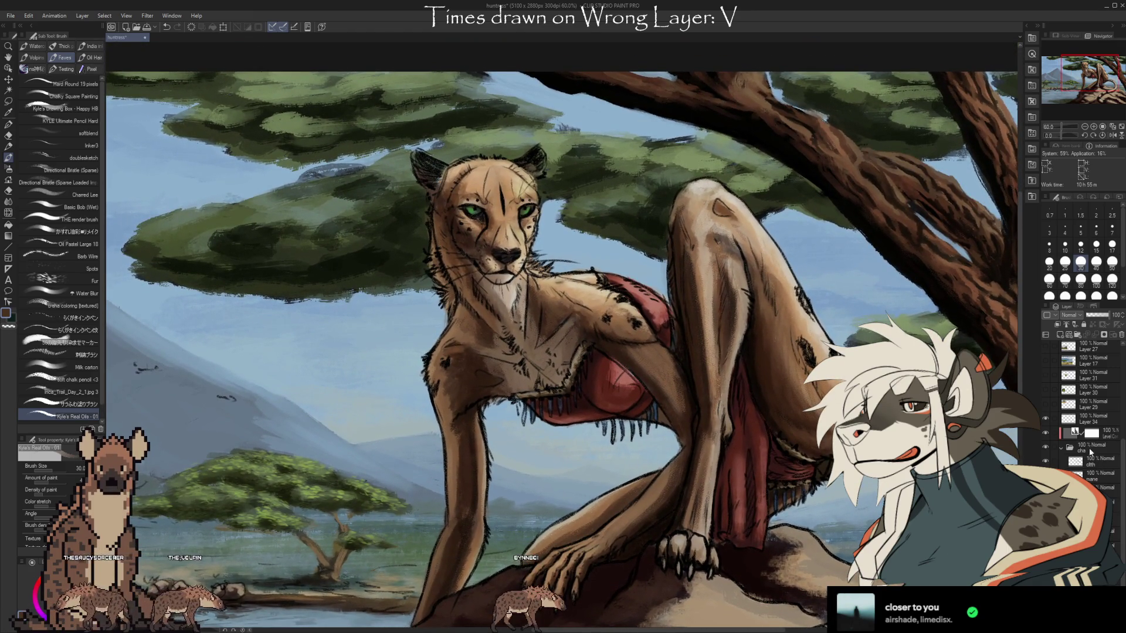
{"action": "left_click", "coordinate": [1092, 487]}
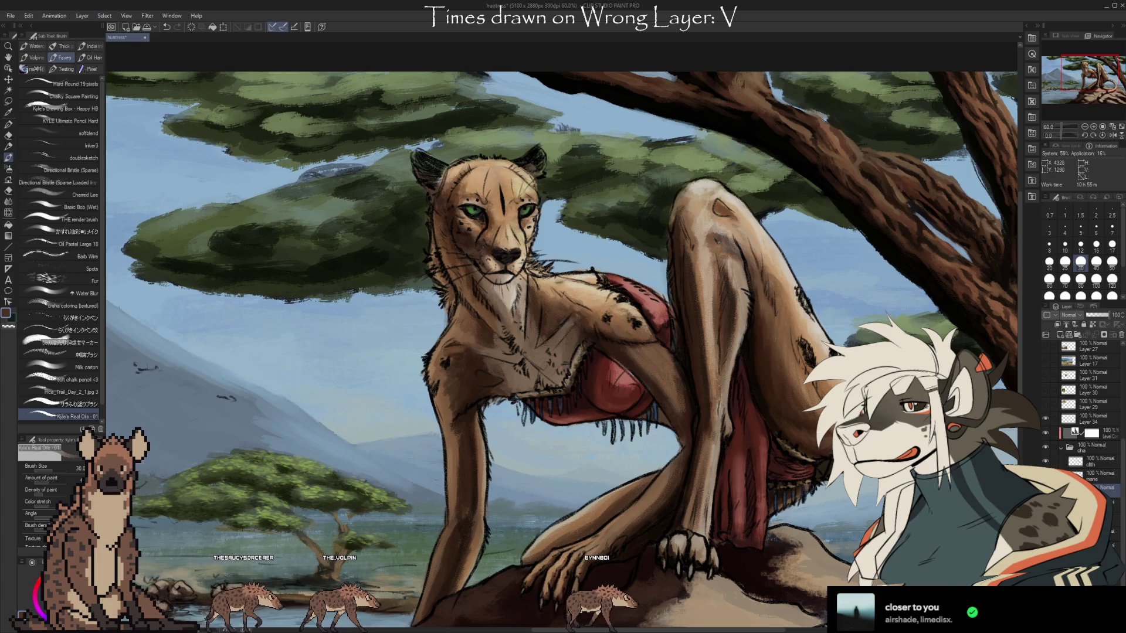
{"action": "key", "text": "j"}
{"action": "key", "text": "bracketright"}
{"action": "key", "text": "bracketright"}
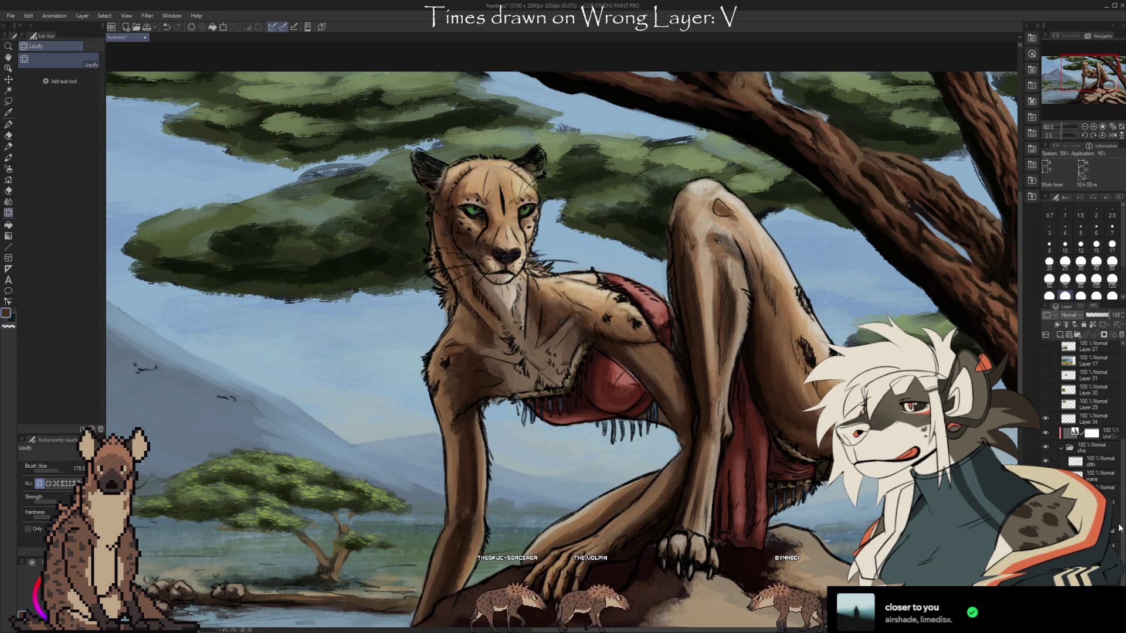
Flick the Hue/Saturation layer on and off, leave it on, and reduce tool size to 60
{"action": "scroll", "coordinate": [1100, 489], "scroll_direction": "up", "scroll_amount": 2}
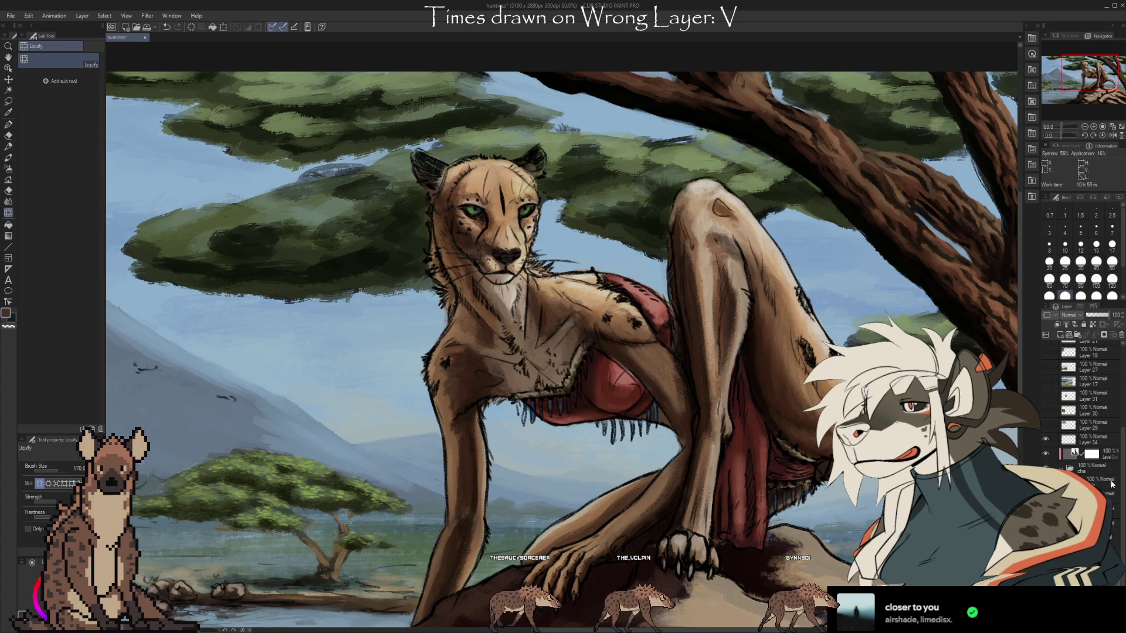
{"action": "scroll", "coordinate": [1100, 479], "scroll_direction": "up", "scroll_amount": 2}
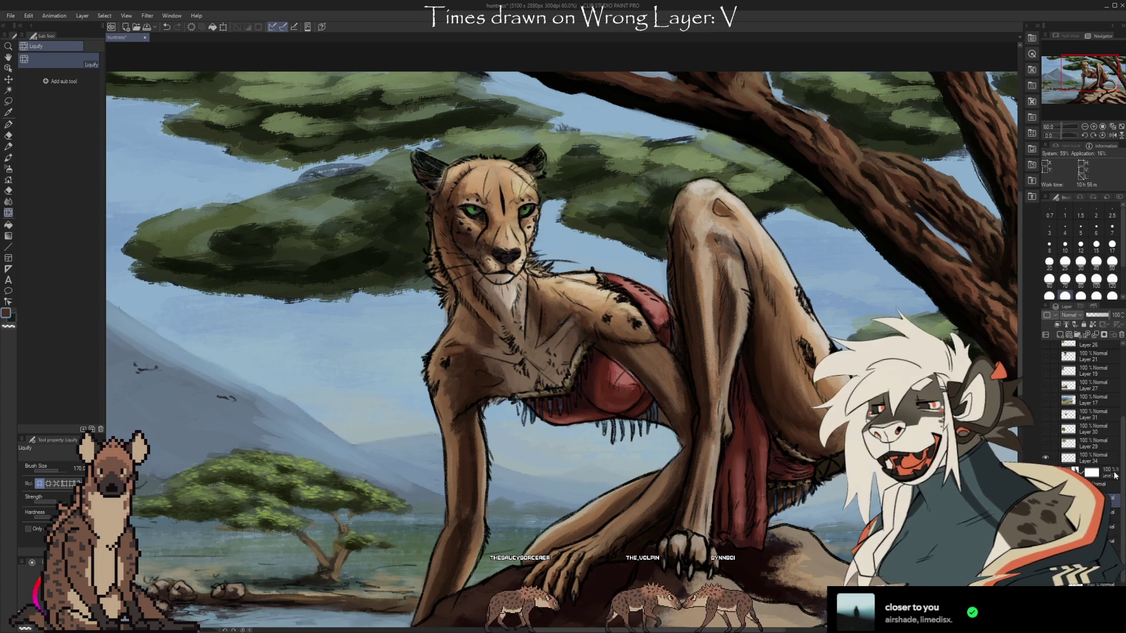
{"action": "scroll", "coordinate": [1091, 411], "scroll_direction": "up", "scroll_amount": 2}
{"action": "left_click", "coordinate": [1050, 350]}
{"action": "left_click", "coordinate": [1050, 351]}
{"action": "left_click", "coordinate": [1050, 350]}
{"action": "left_click", "coordinate": [1049, 350]}
{"action": "left_click", "coordinate": [1049, 350]}
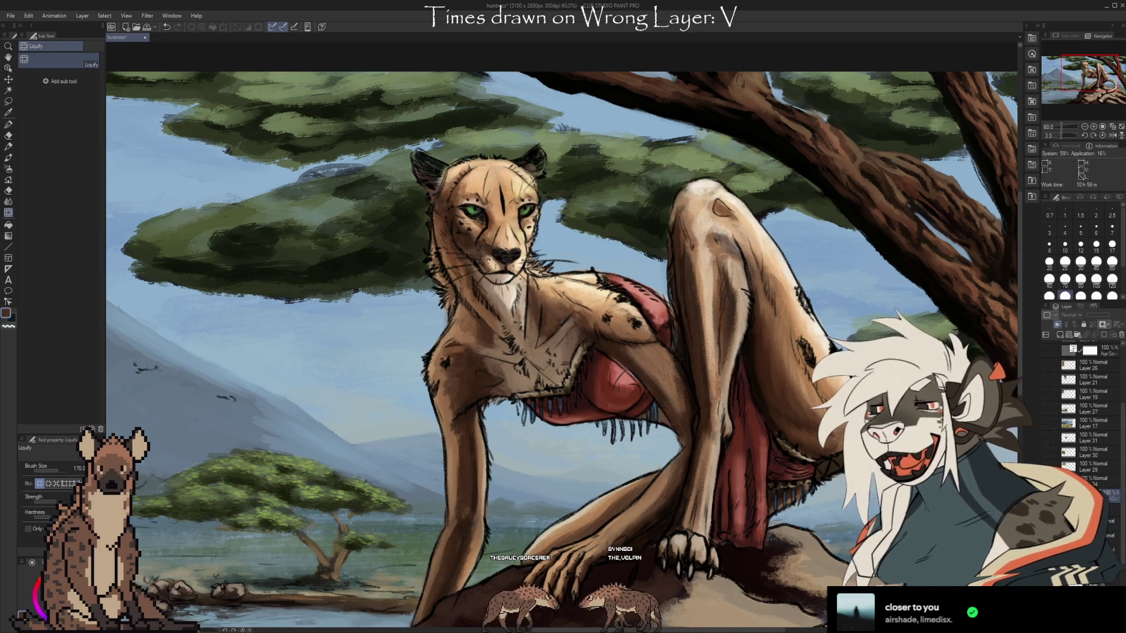
{"action": "left_click", "coordinate": [1050, 350]}
{"action": "left_click", "coordinate": [1050, 350]}
{"action": "left_click", "coordinate": [1050, 350]}
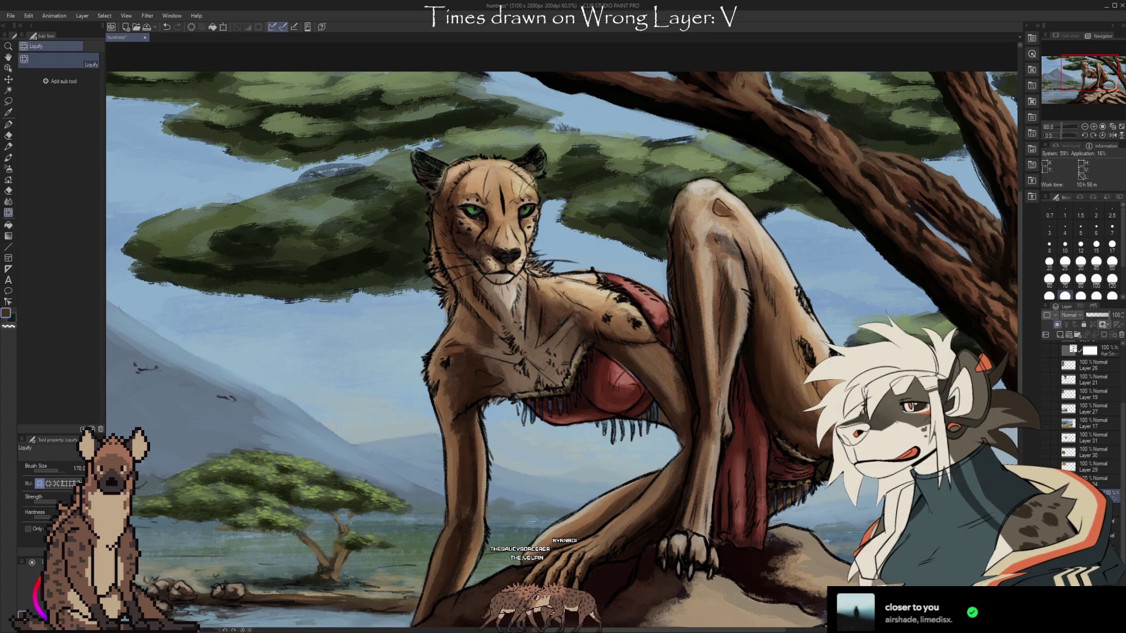
{"action": "left_click", "coordinate": [1049, 350]}
{"action": "left_click", "coordinate": [1050, 350]}
{"action": "left_click", "coordinate": [1049, 350]}
{"action": "left_click", "coordinate": [1049, 350]}
{"action": "left_click", "coordinate": [1050, 350]}
{"action": "left_click", "coordinate": [1049, 350]}
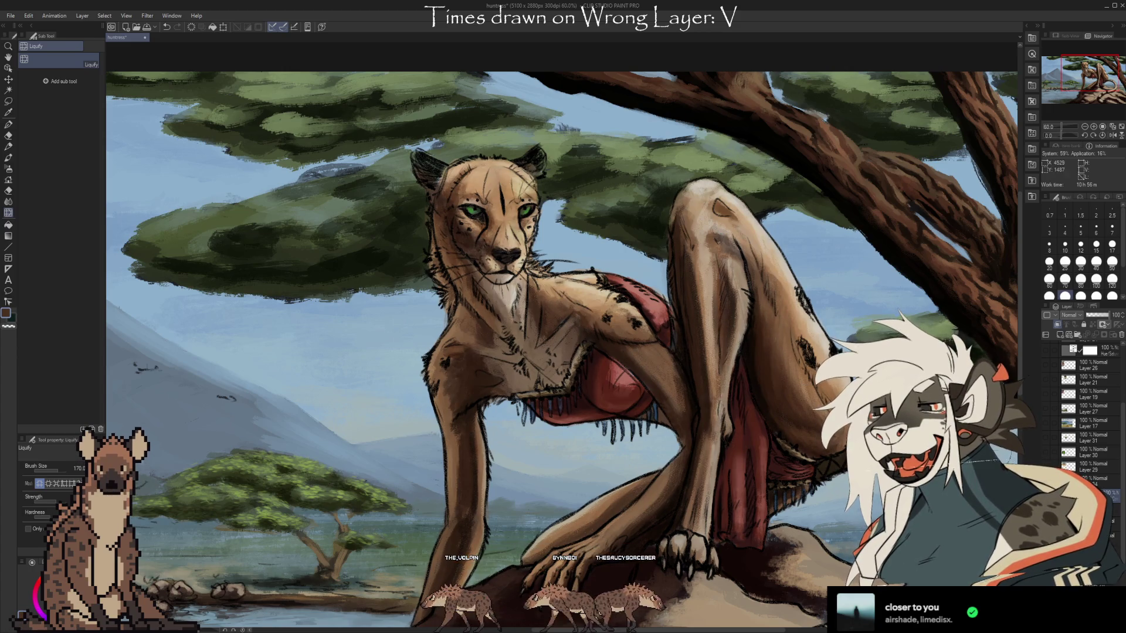
{"action": "key", "text": "bracketleft"}
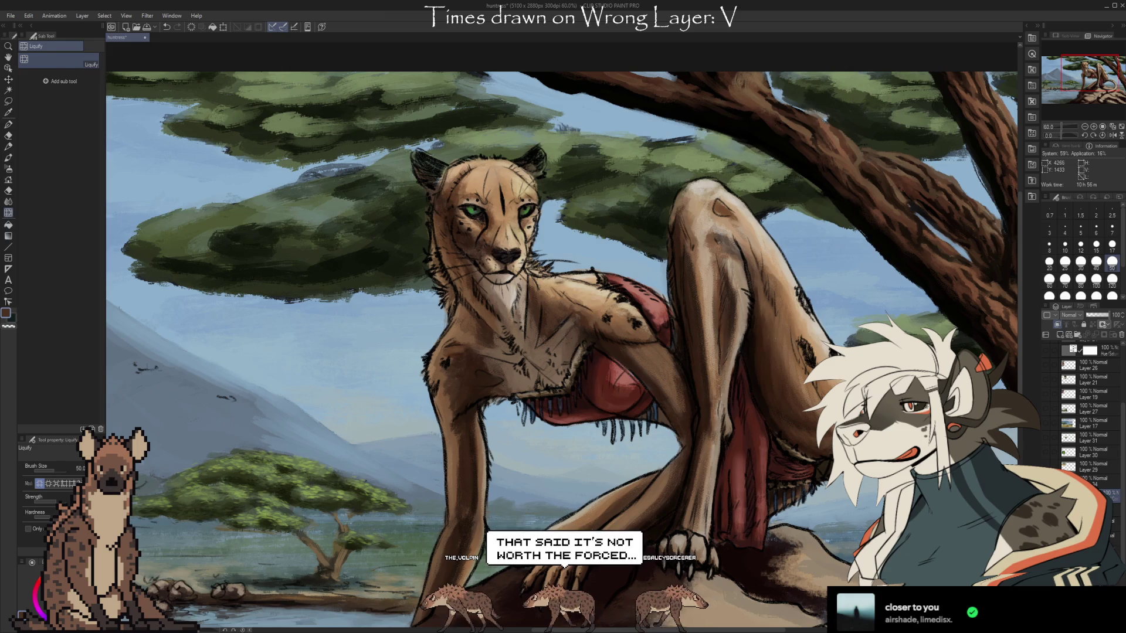
Paint the cheetah's tan spotted fur, red wrap, rock and acacia canopy in colour
{"action": "key", "text": "b"}
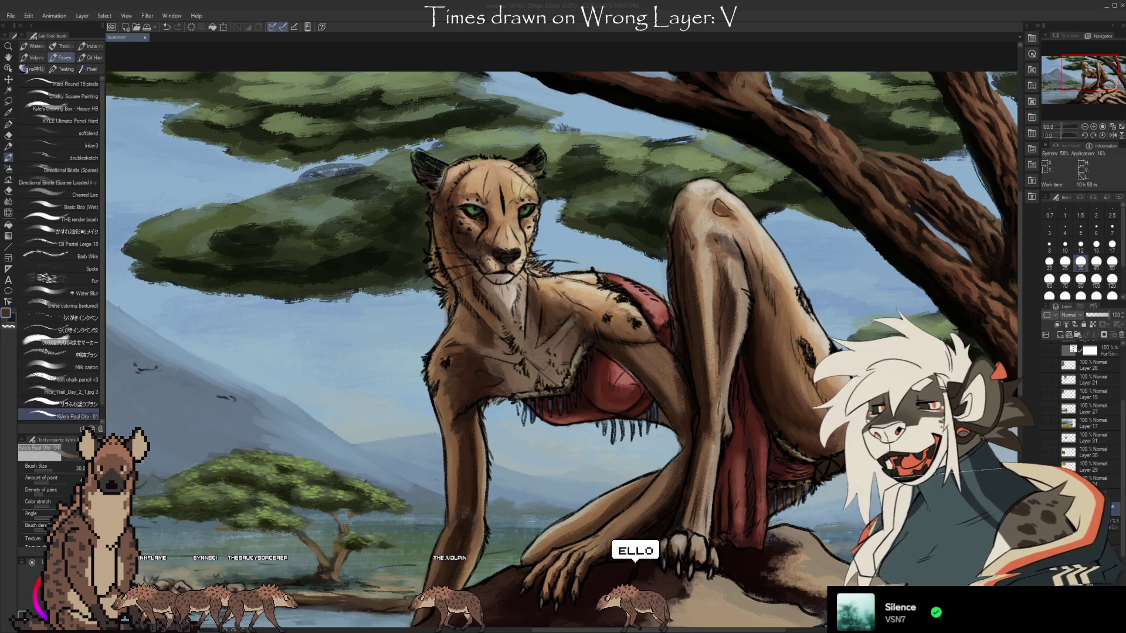
{"action": "left_click", "coordinate": [843, 44]}
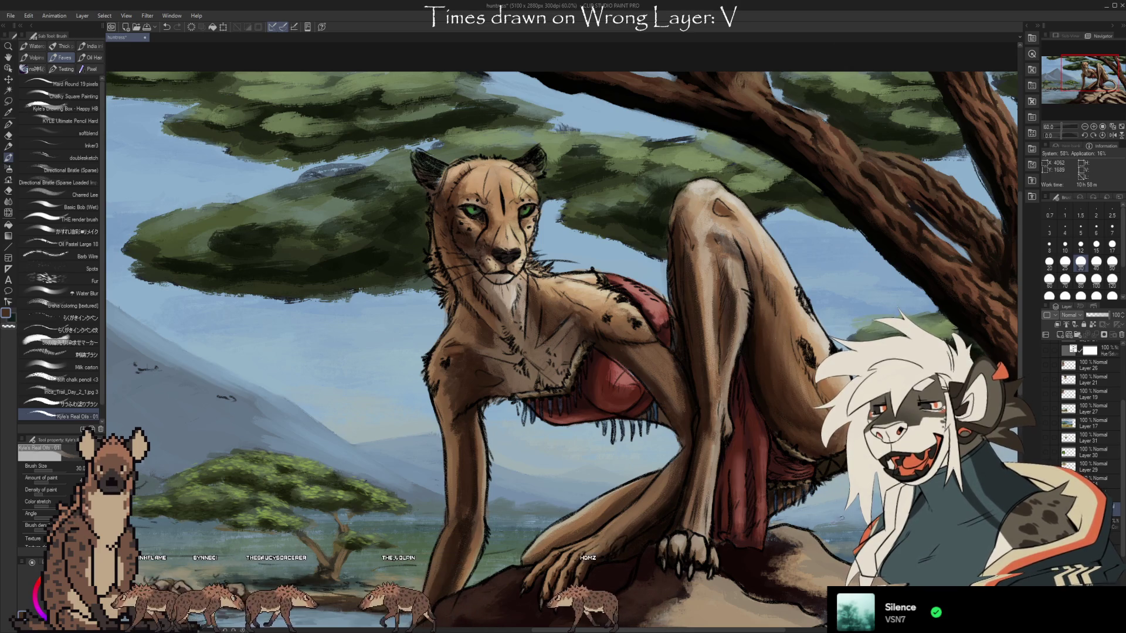
Switch to a textured colouring brush, sample tan fur from the shoulder, and set size 17
{"action": "scroll", "coordinate": [563, 346], "scroll_direction": "up", "scroll_amount": 2}
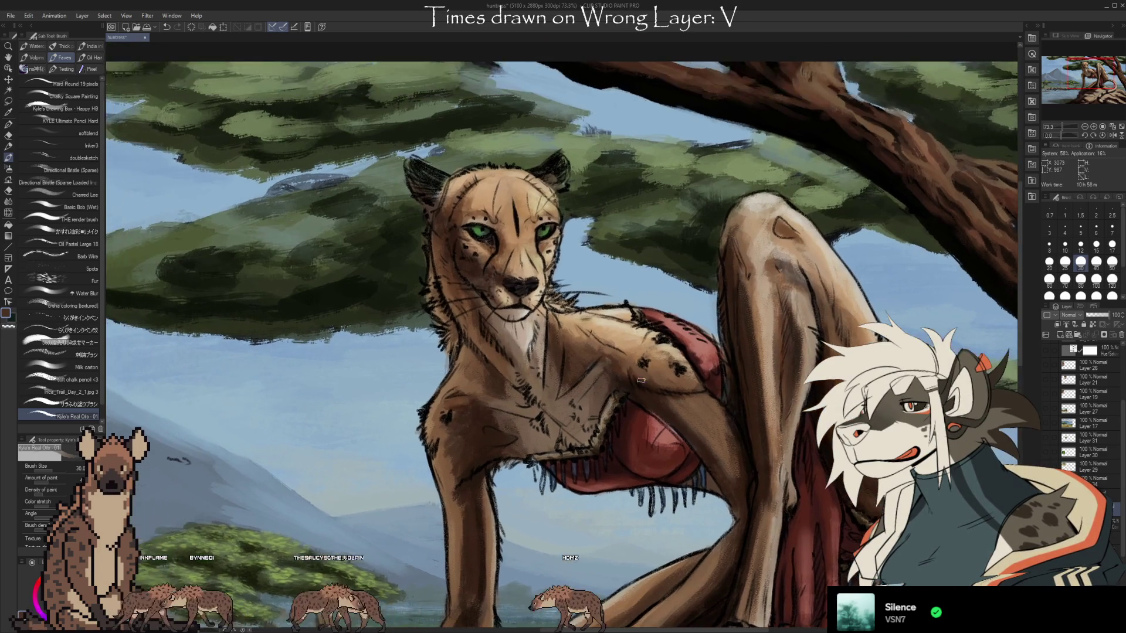
{"action": "scroll", "coordinate": [641, 380], "scroll_direction": "up", "scroll_amount": 1}
{"action": "scroll", "coordinate": [641, 380], "scroll_direction": "up", "scroll_amount": 1}
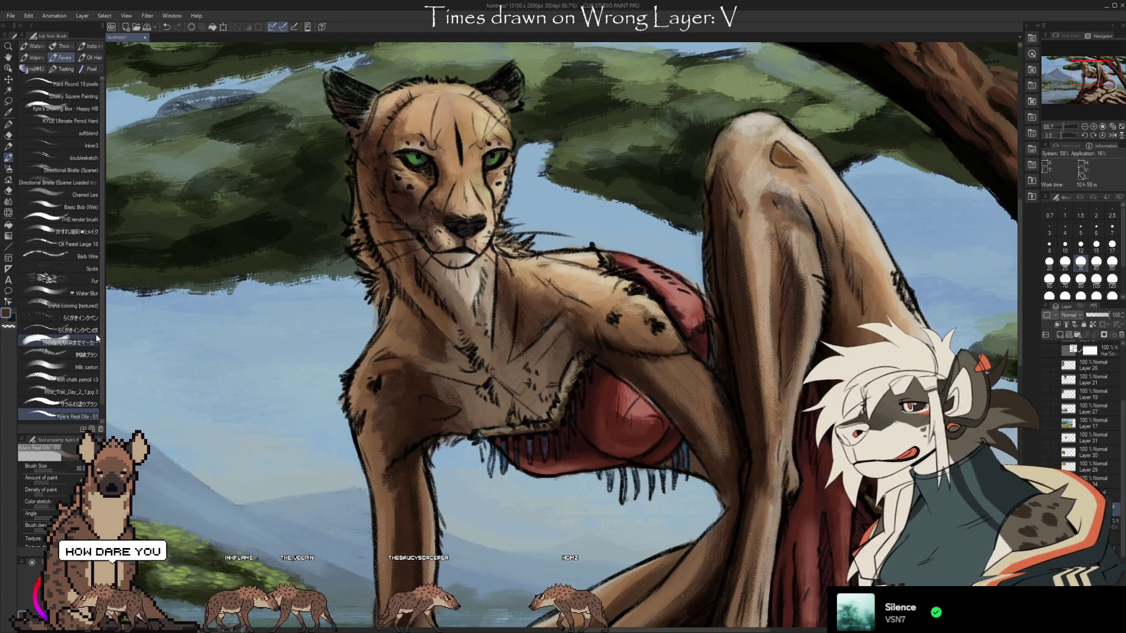
{"action": "left_click", "coordinate": [73, 305]}
{"action": "left_click", "coordinate": [579, 294], "text": "alt"}
{"action": "key", "text": "bracketleft"}
{"action": "key", "text": "bracketleft"}
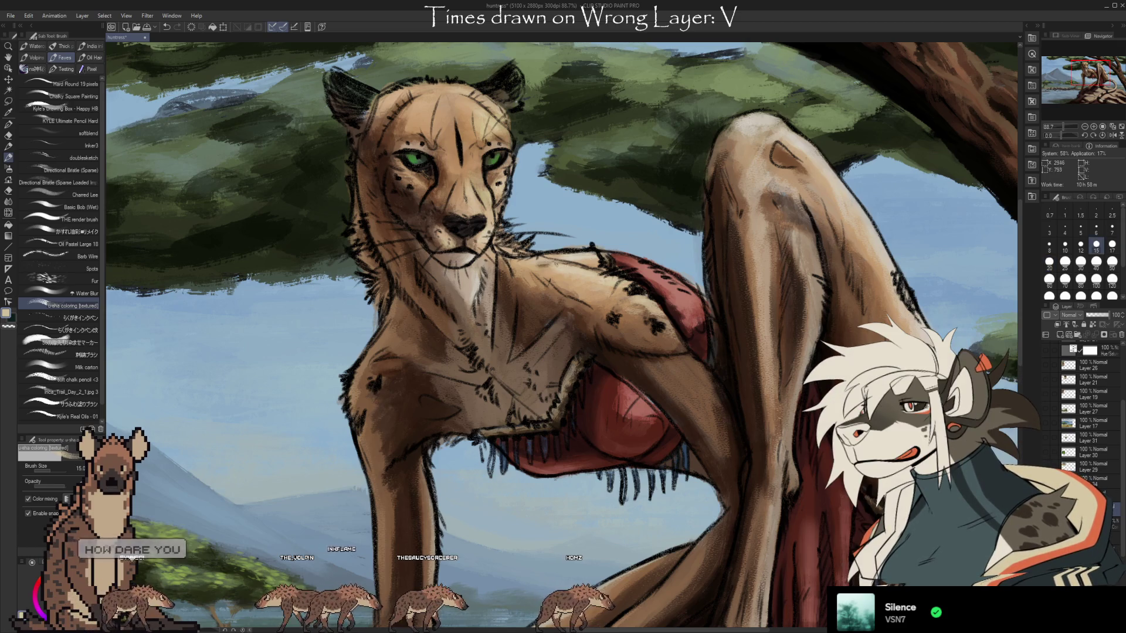
{"action": "left_click", "coordinate": [585, 267], "text": "alt"}
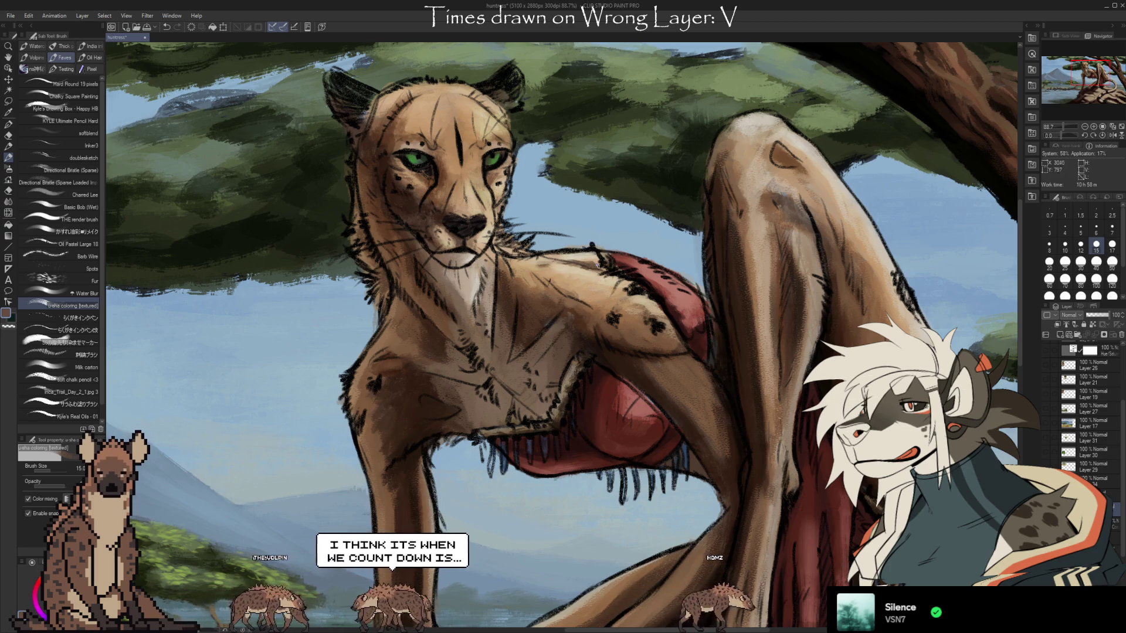
{"action": "left_click", "coordinate": [584, 261], "text": "alt"}
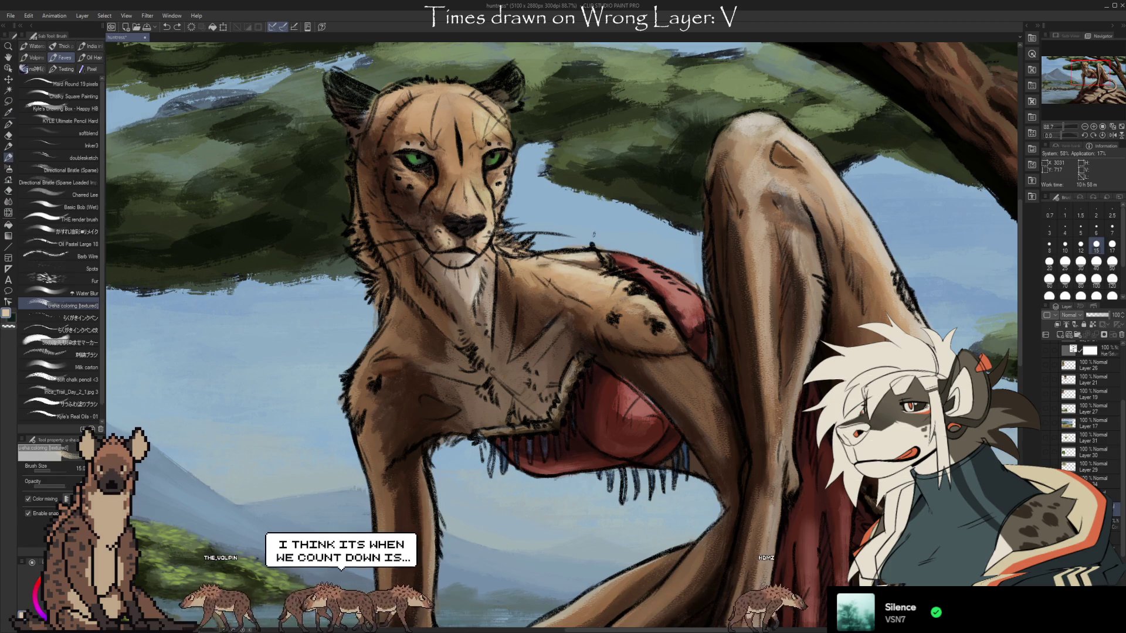
{"action": "key", "text": "bracketright"}
{"action": "key", "text": "bracketright"}
{"action": "key", "text": "bracketright"}
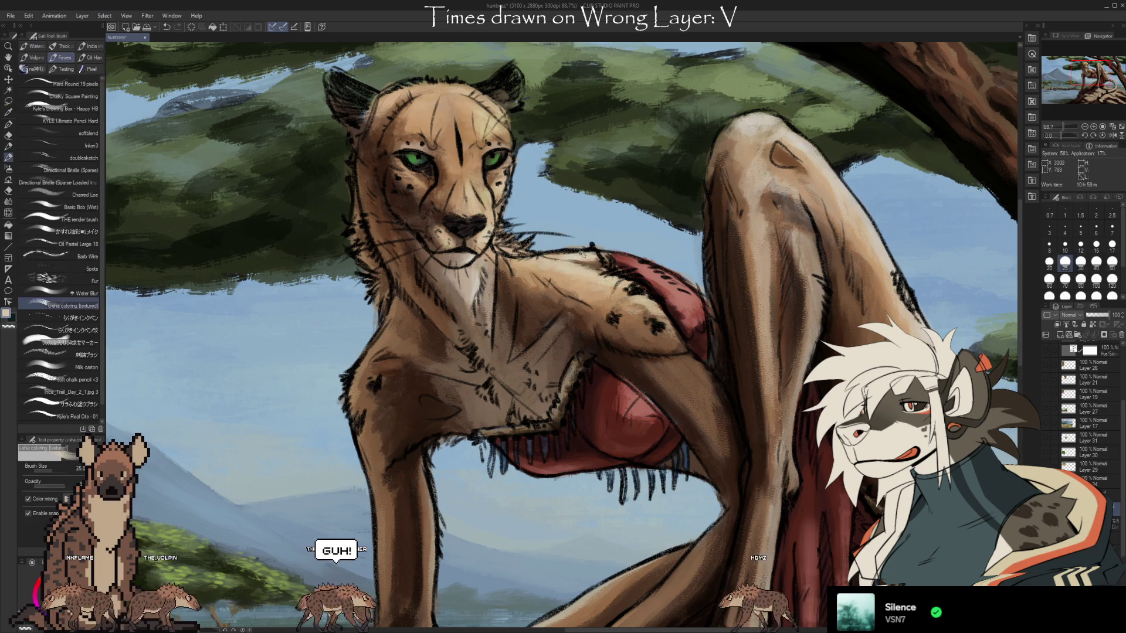
{"action": "left_click", "coordinate": [1112, 244]}
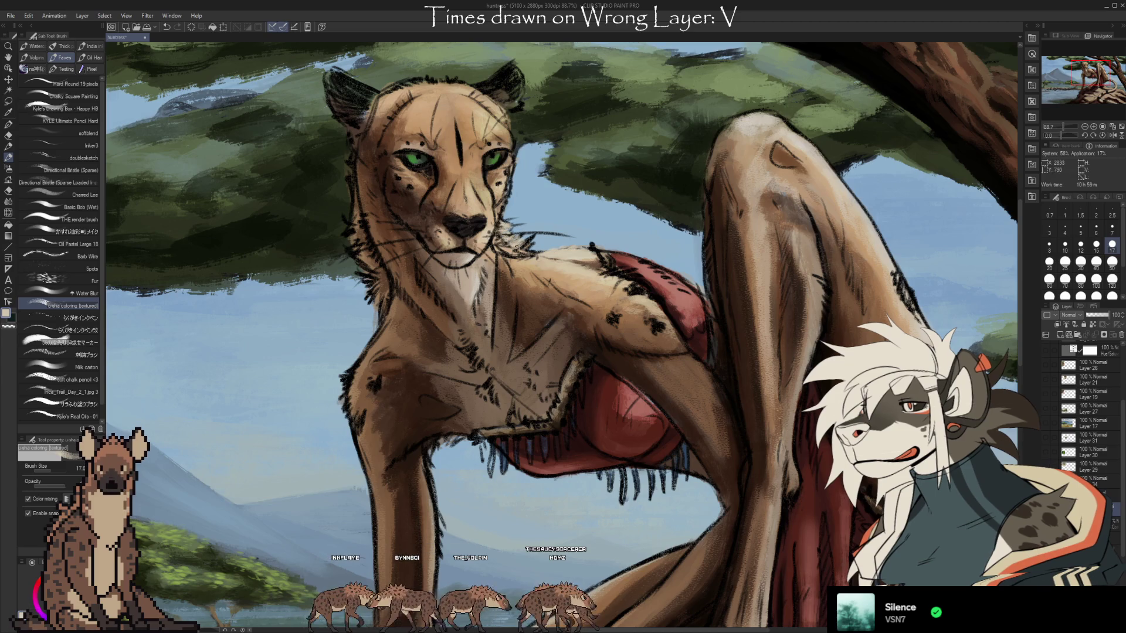
Darken the neck fur with dark brown with a larger brush, then blend light beige over the shadow
{"action": "left_click", "coordinate": [519, 205], "text": "alt"}
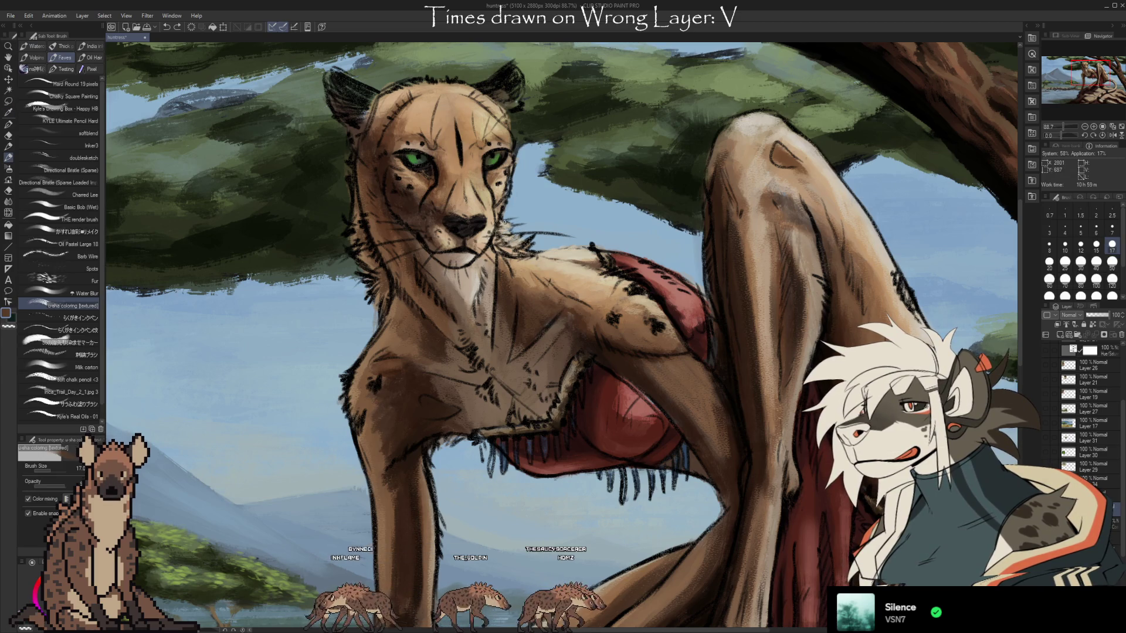
{"action": "key", "text": "bracketright"}
{"action": "key", "text": "bracketright"}
{"action": "key", "text": "bracketright"}
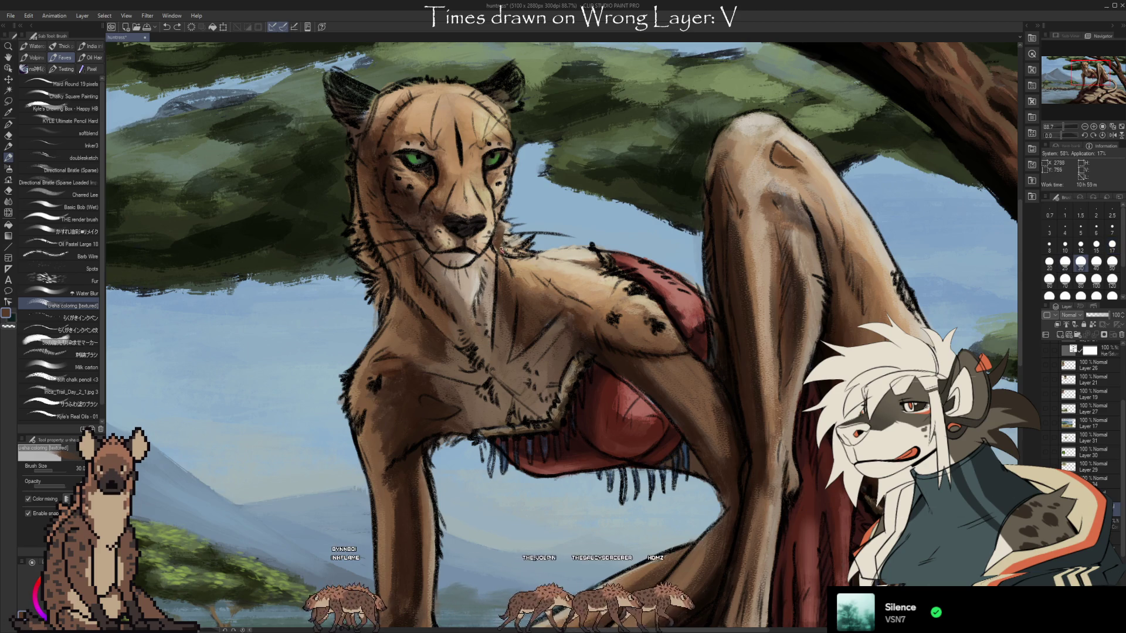
{"action": "left_click_drag", "start_coordinate": [508, 246], "coordinate": [503, 229]}
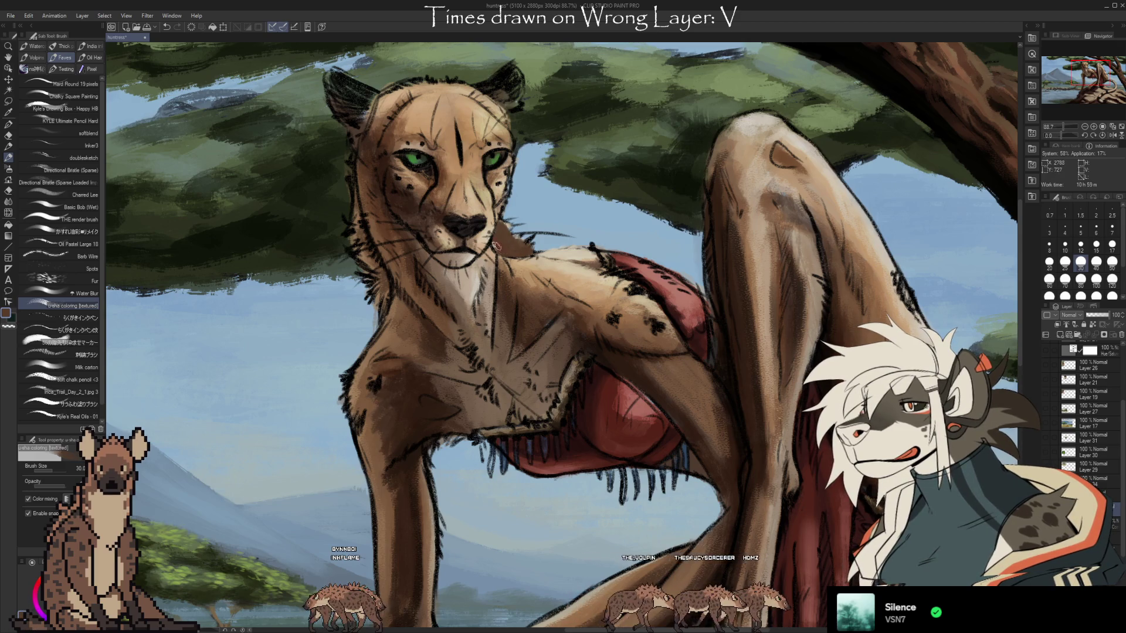
{"action": "left_click", "coordinate": [500, 235], "text": "alt"}
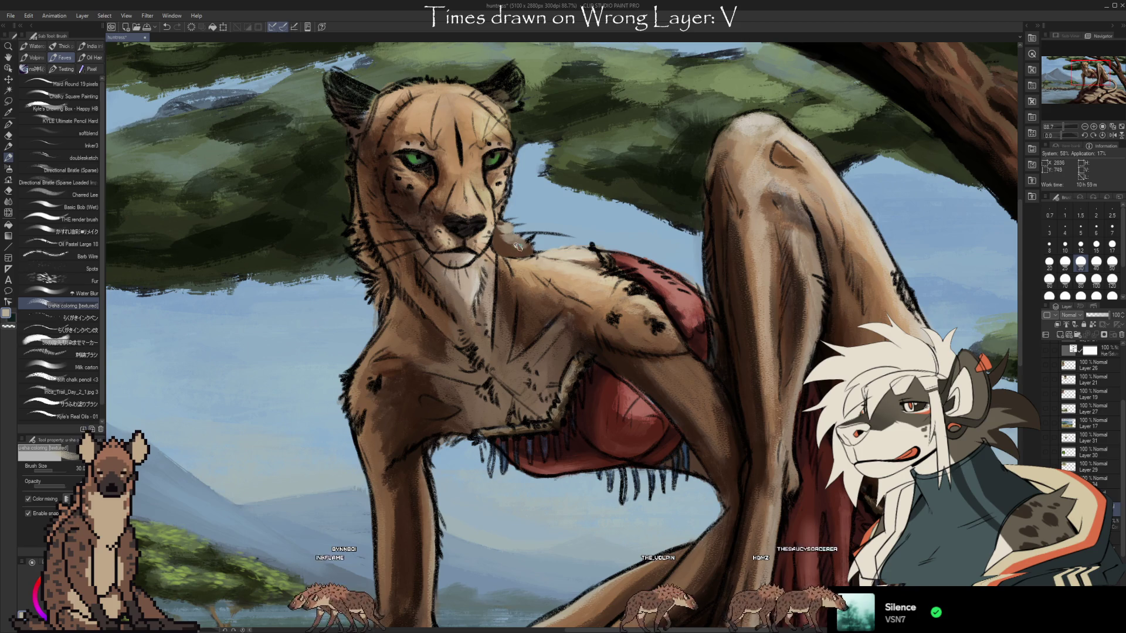
{"action": "mouse_move", "coordinate": [511, 232]}
{"action": "left_mouse_down"}
{"action": "mouse_move", "coordinate": [508, 242]}
{"action": "mouse_move", "coordinate": [507, 226]}
{"action": "left_mouse_up"}
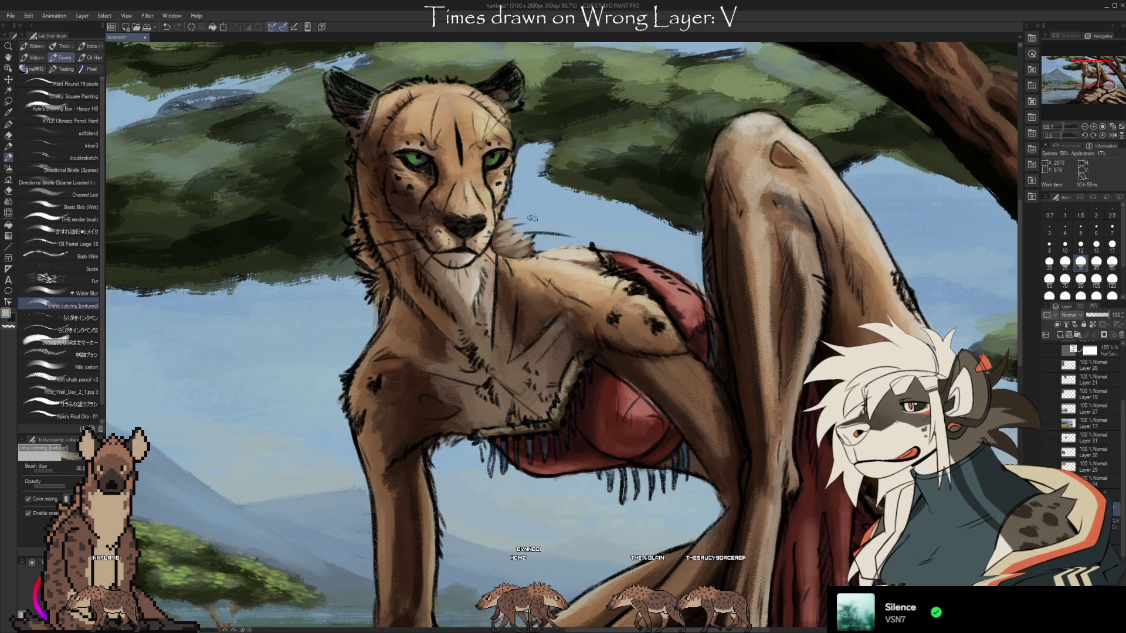
{"action": "key", "text": "e"}
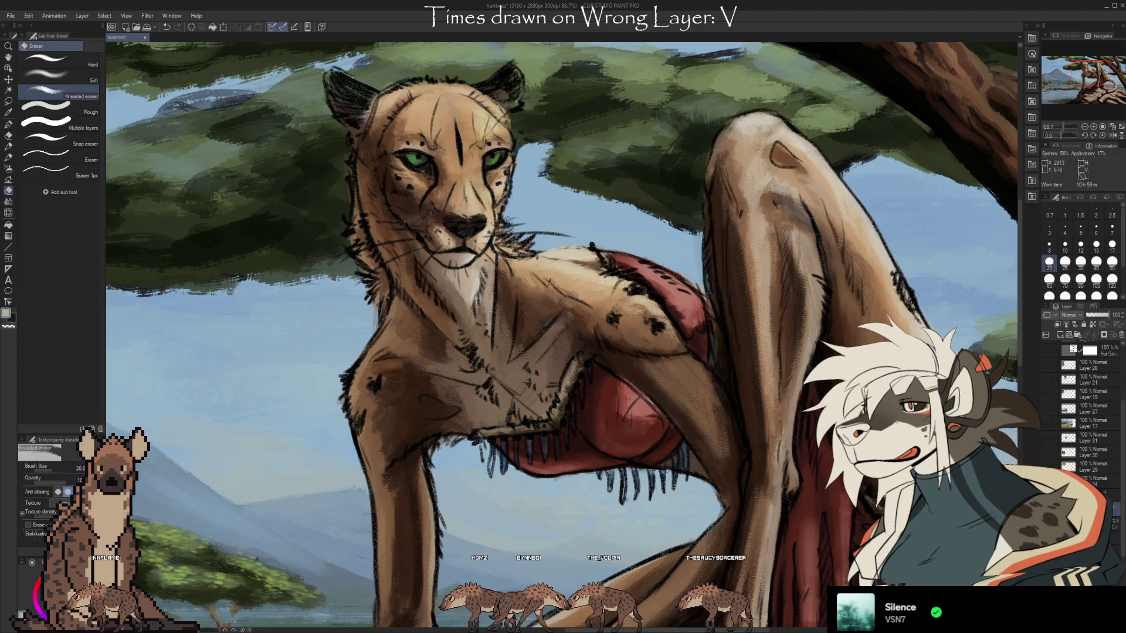
Return to the colouring brush and sample tan tones from the cheetah's fur
{"action": "key", "text": "b"}
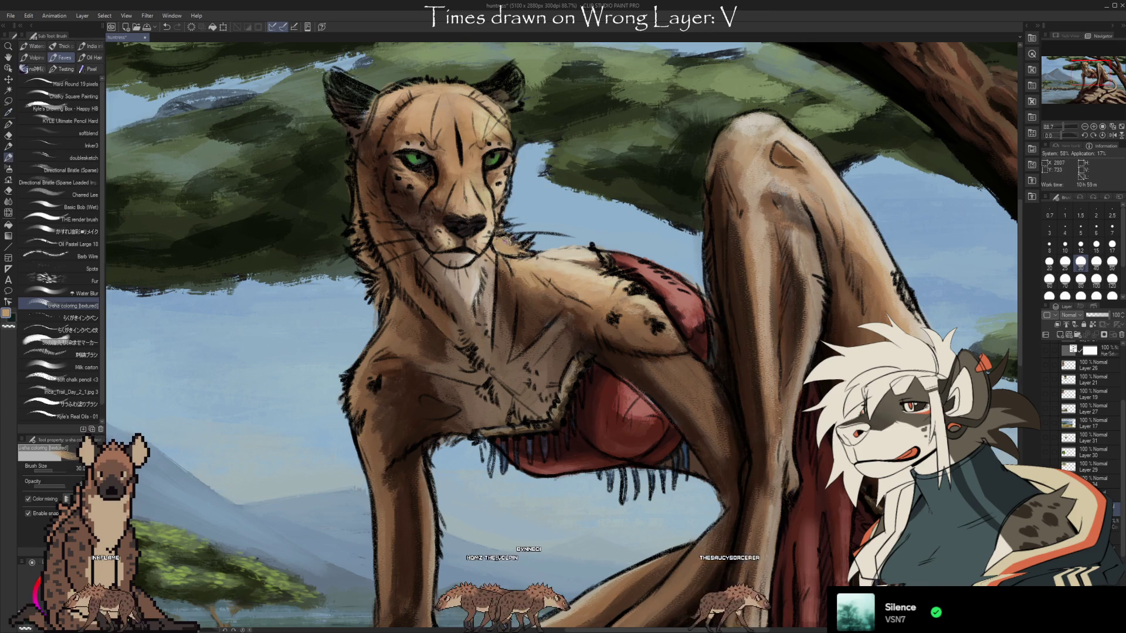
{"action": "key", "text": "c"}
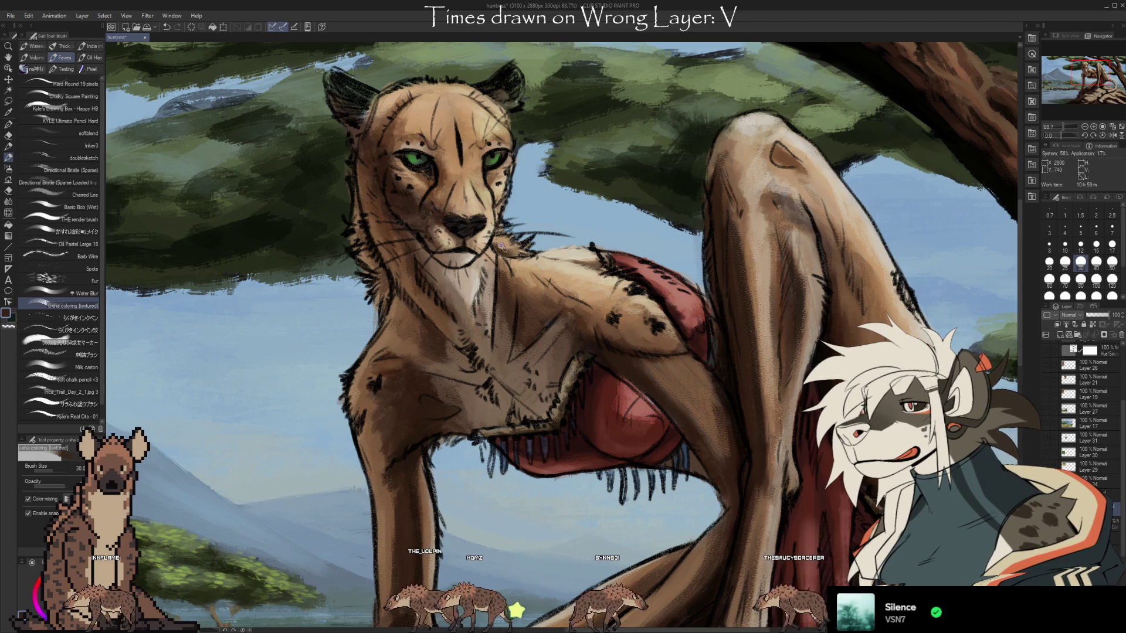
{"action": "left_click", "coordinate": [512, 249], "text": "alt"}
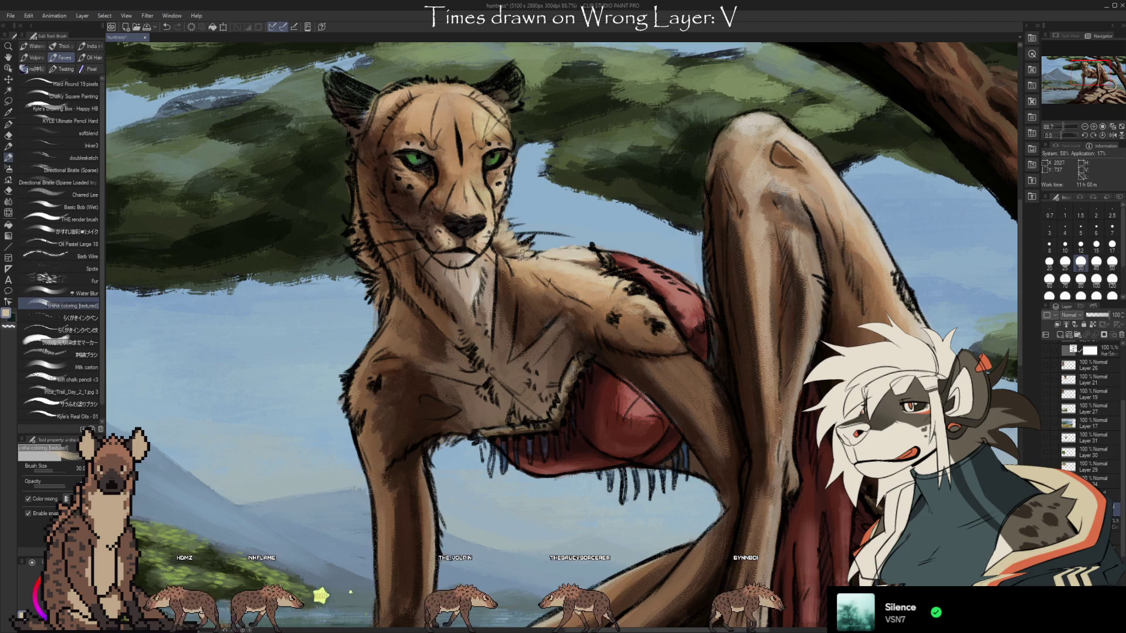
{"action": "key", "text": "i"}
{"action": "key", "text": "b"}
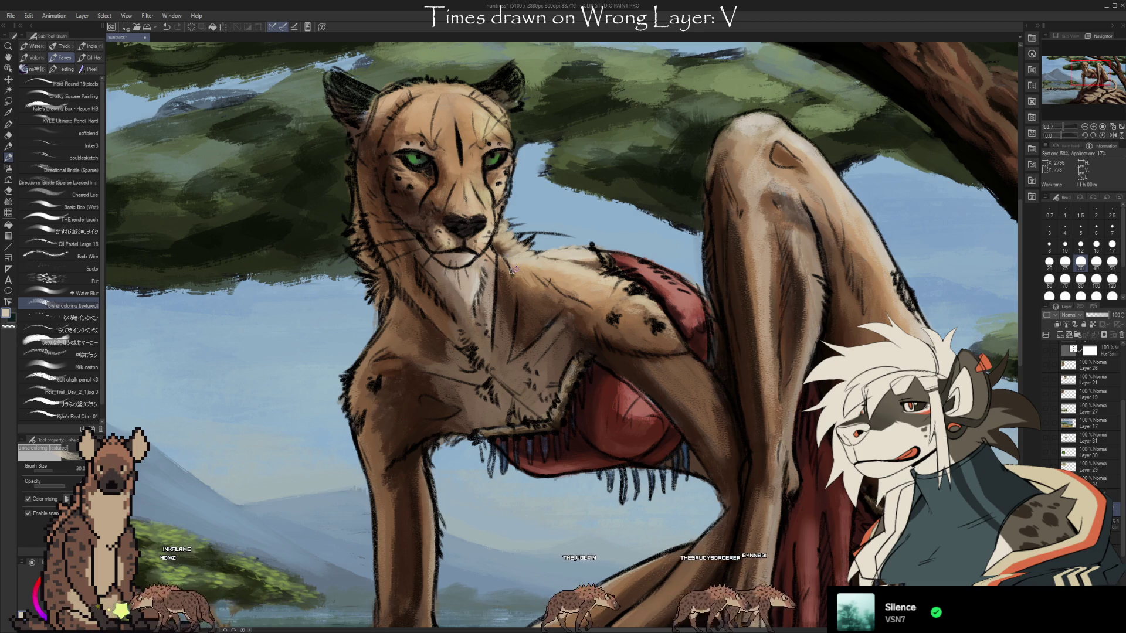
{"action": "left_click", "coordinate": [496, 245], "text": "alt"}
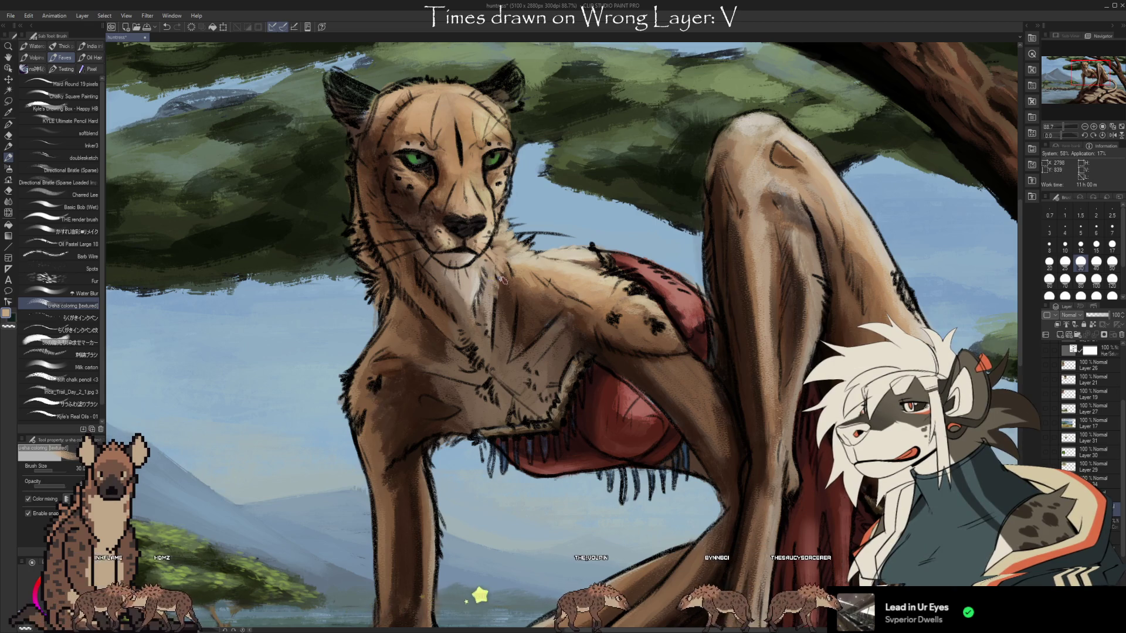
Paint over the upper chest fur with brown and tan tones sampled from the chest
{"action": "left_click", "coordinate": [493, 356], "text": "alt"}
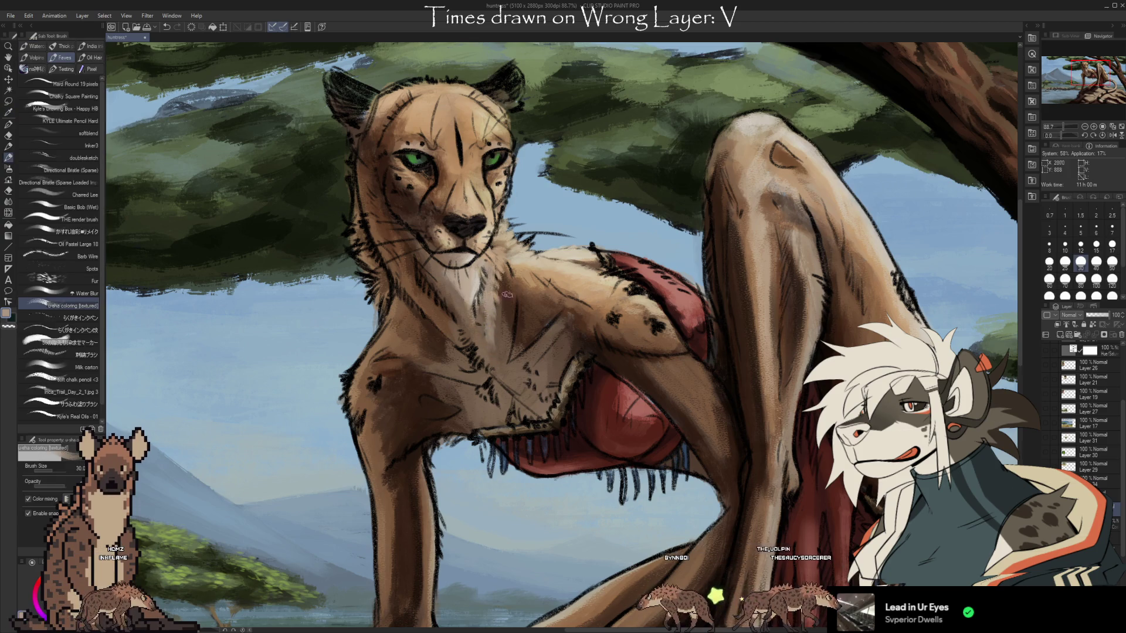
{"action": "left_click", "coordinate": [509, 311], "text": "alt"}
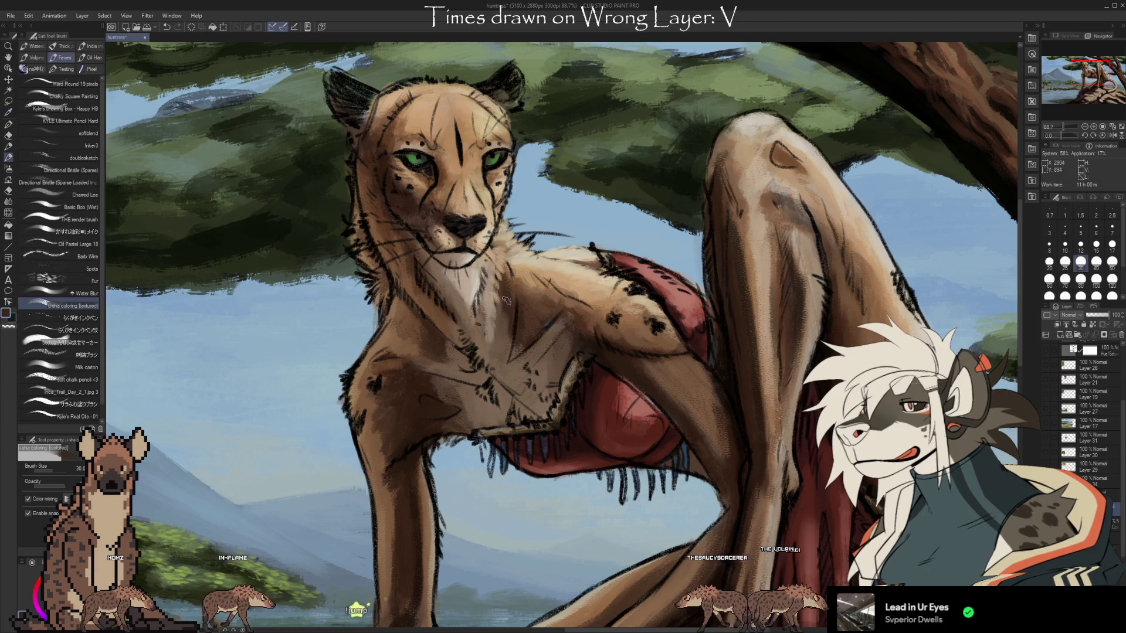
{"action": "left_click", "coordinate": [520, 330], "text": "alt"}
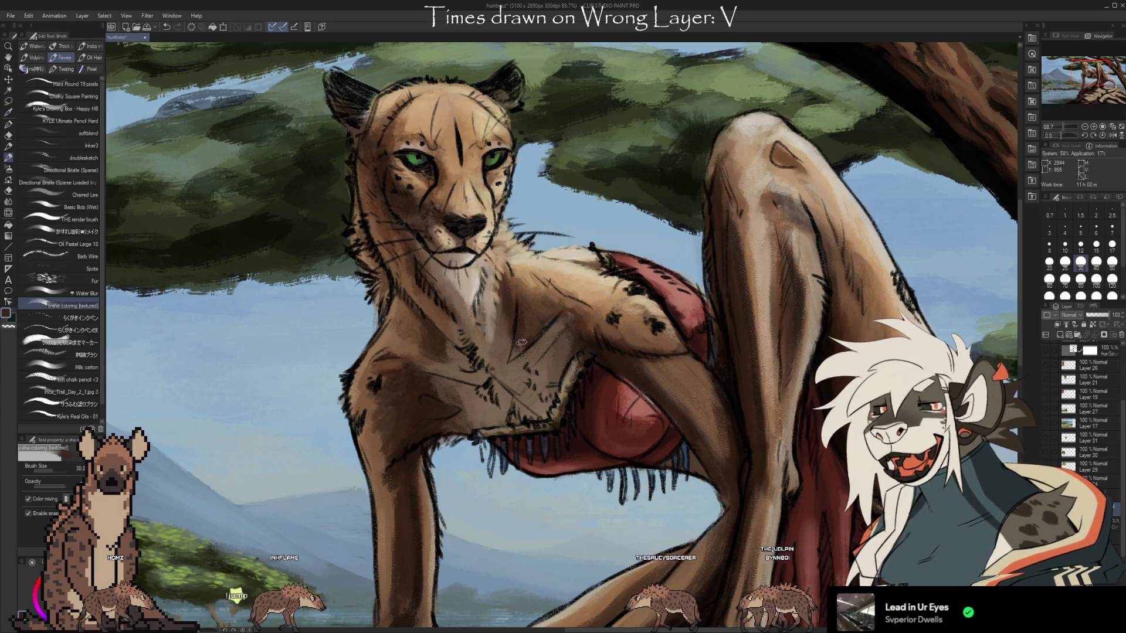
{"action": "left_click", "coordinate": [539, 307], "text": "alt"}
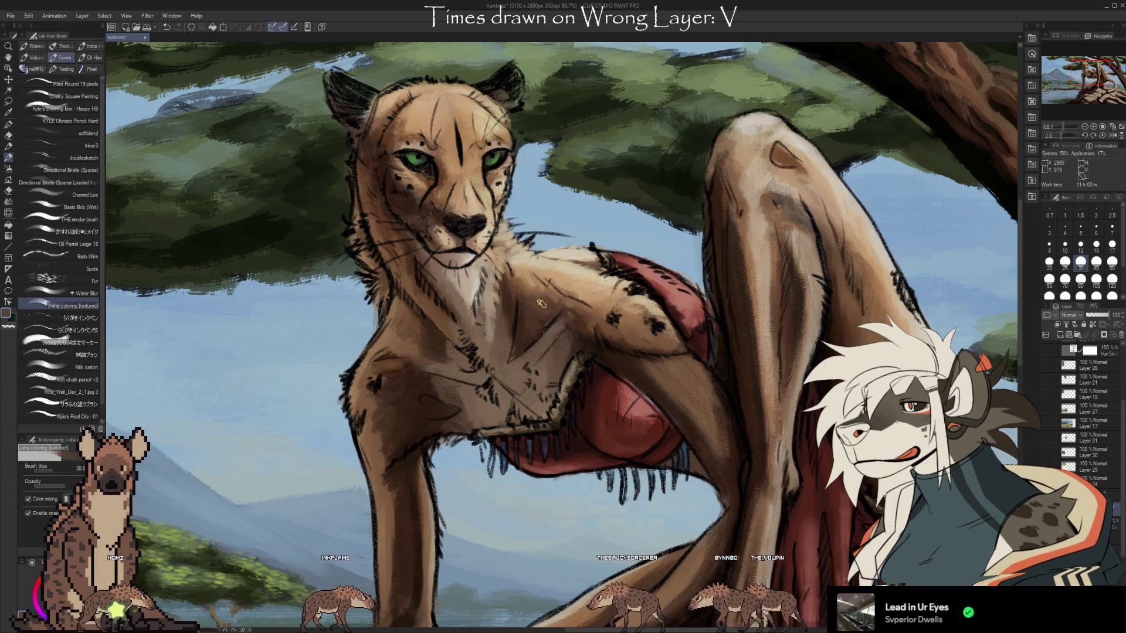
{"action": "left_click", "coordinate": [510, 309], "text": "alt"}
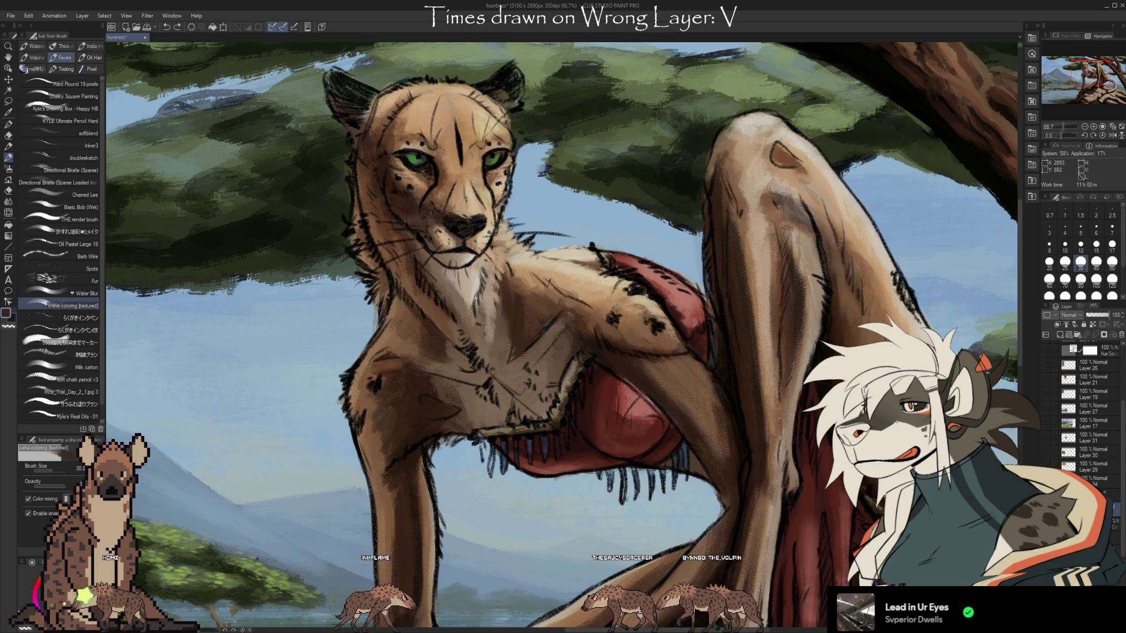
{"action": "left_click", "coordinate": [507, 343], "text": "alt"}
{"action": "left_click", "coordinate": [508, 321], "text": "alt"}
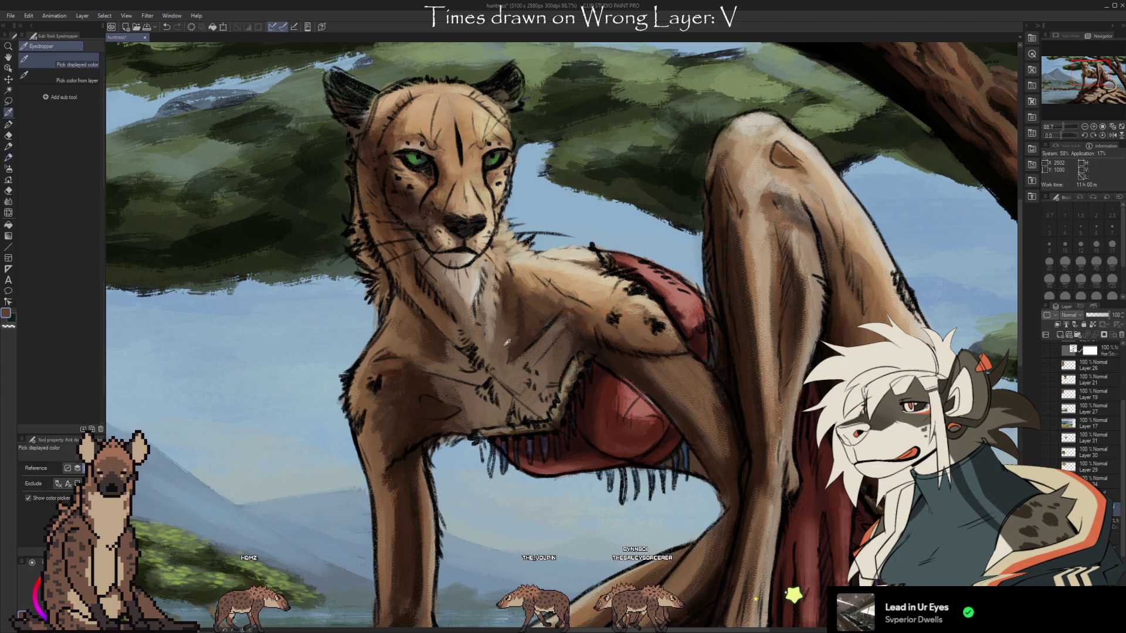
Paint the chest with a darker sampled brown, then pick a light tan fur colour
{"action": "key", "text": "i"}
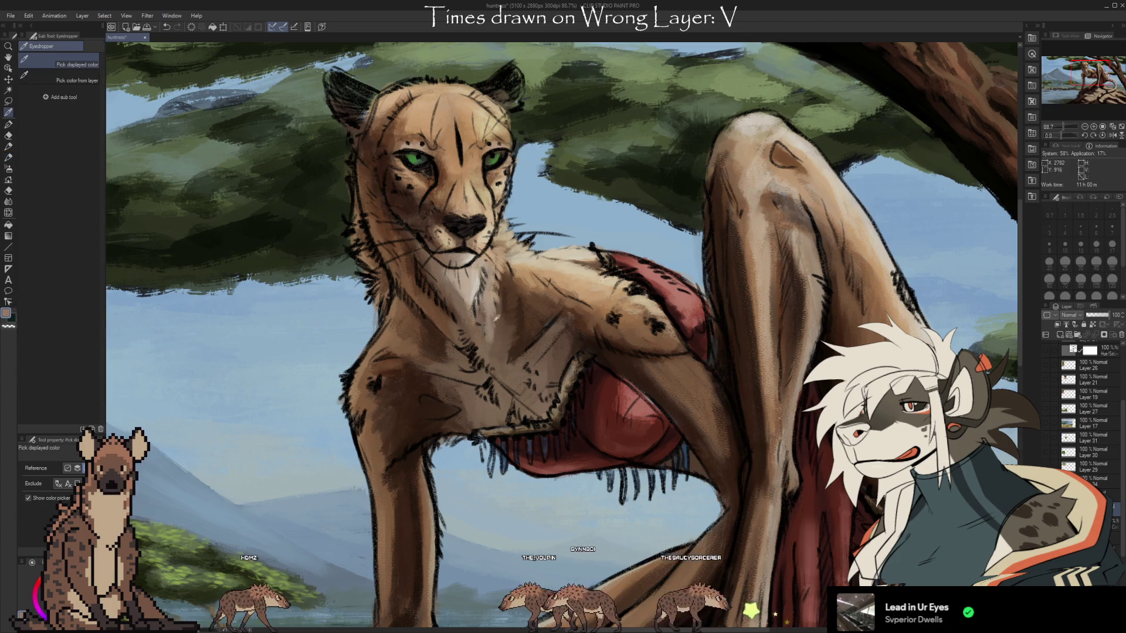
{"action": "left_click", "coordinate": [500, 341]}
{"action": "key", "text": "b"}
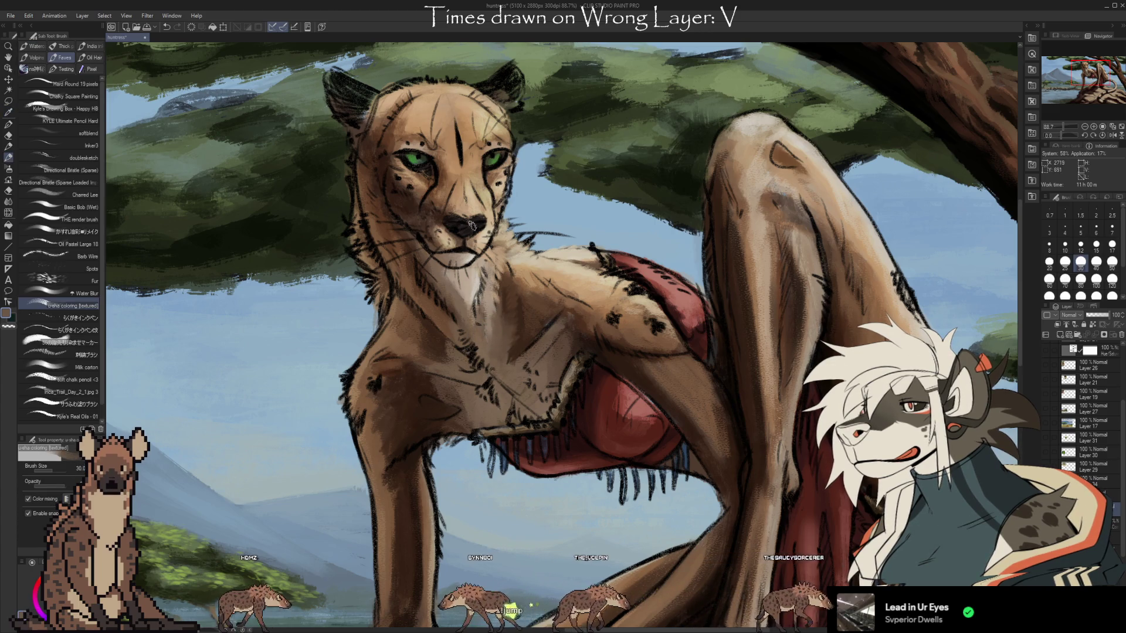
{"action": "left_click", "coordinate": [480, 285], "text": "alt"}
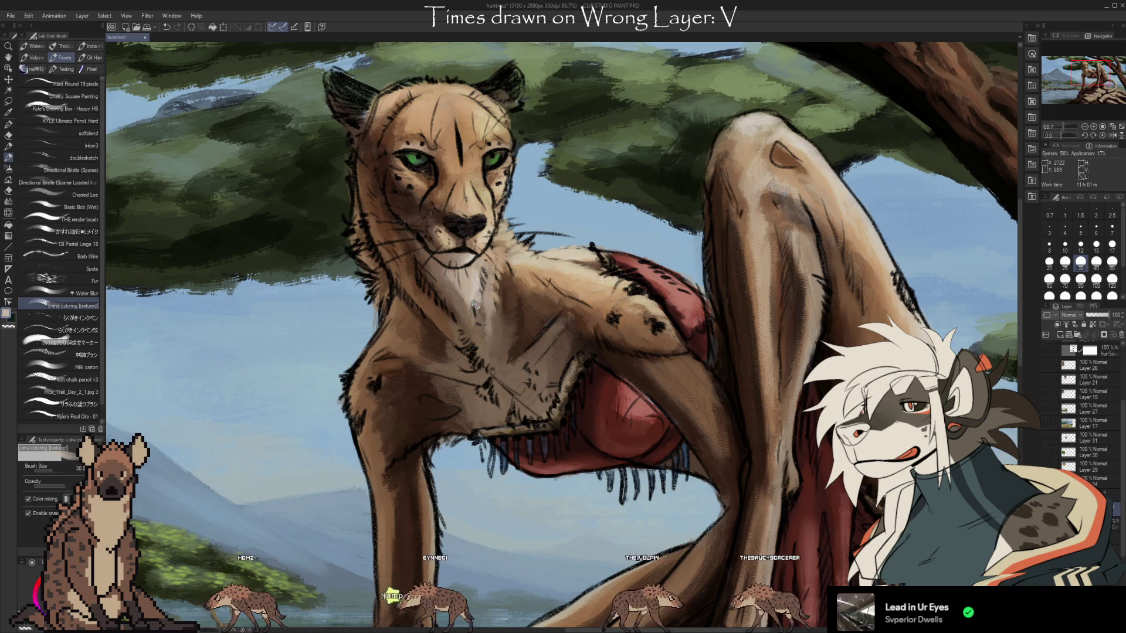
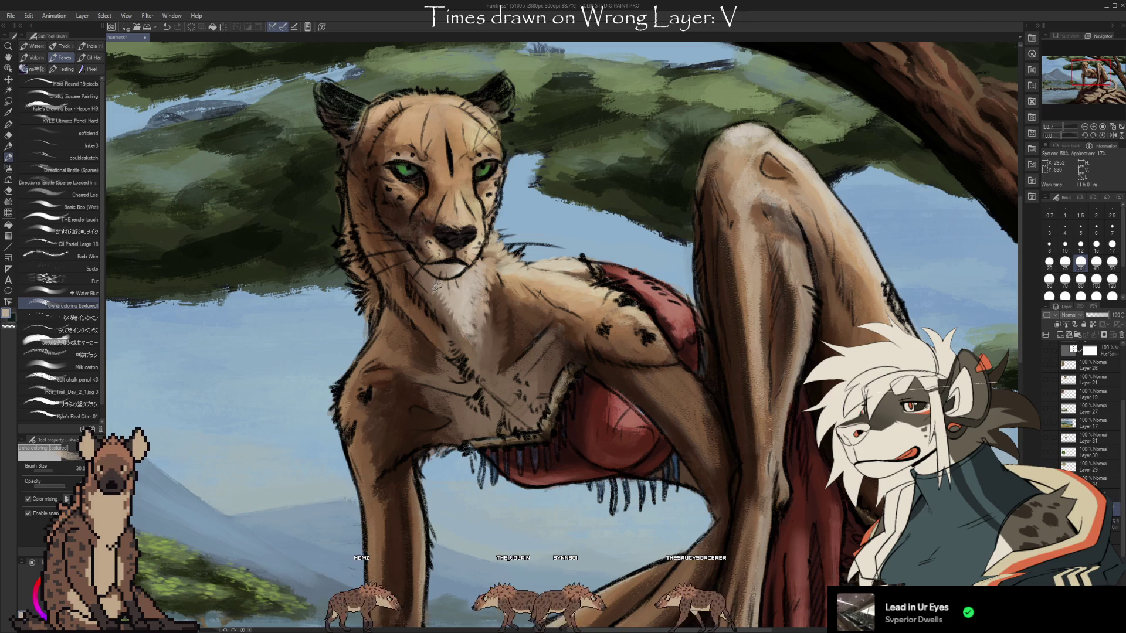
Sample tan and pale beige from the cheetah's coat and stroke them across her neck and chest
{"action": "left_click_drag", "start_coordinate": [635, 271], "coordinate": [620, 292]}
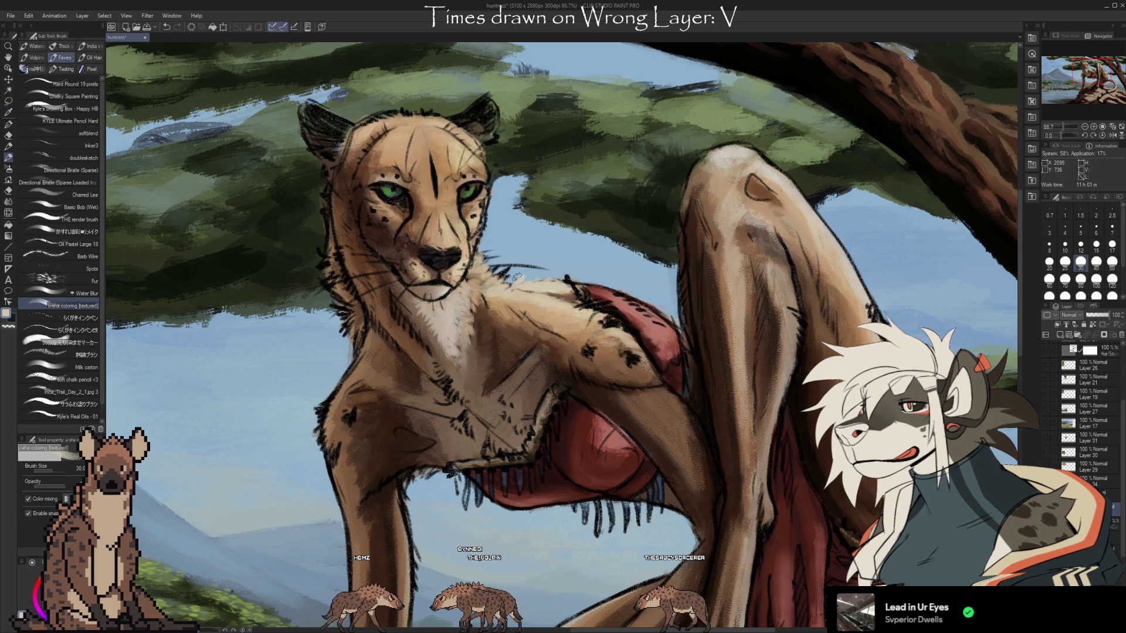
{"action": "key", "text": "e"}
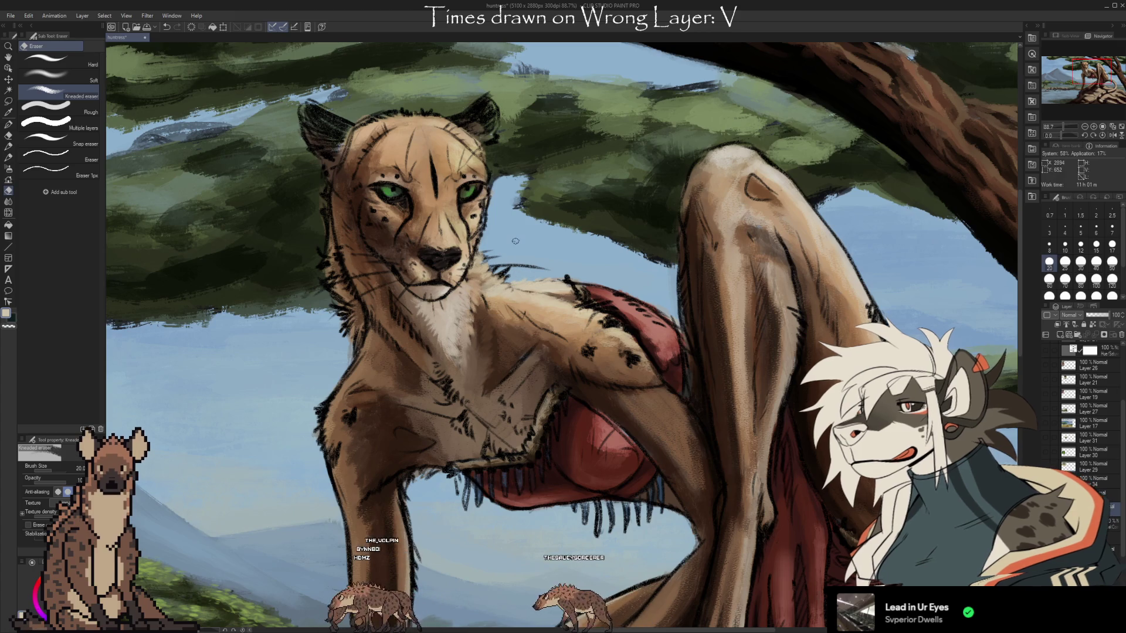
{"action": "key", "text": "b"}
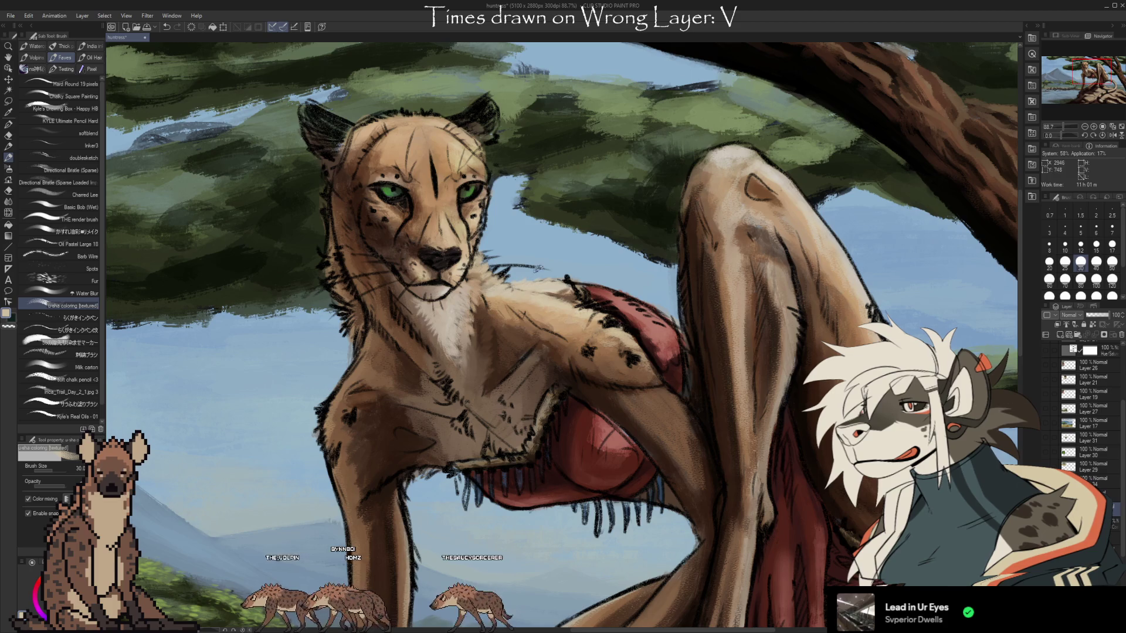
{"action": "left_click", "coordinate": [527, 291], "text": "alt"}
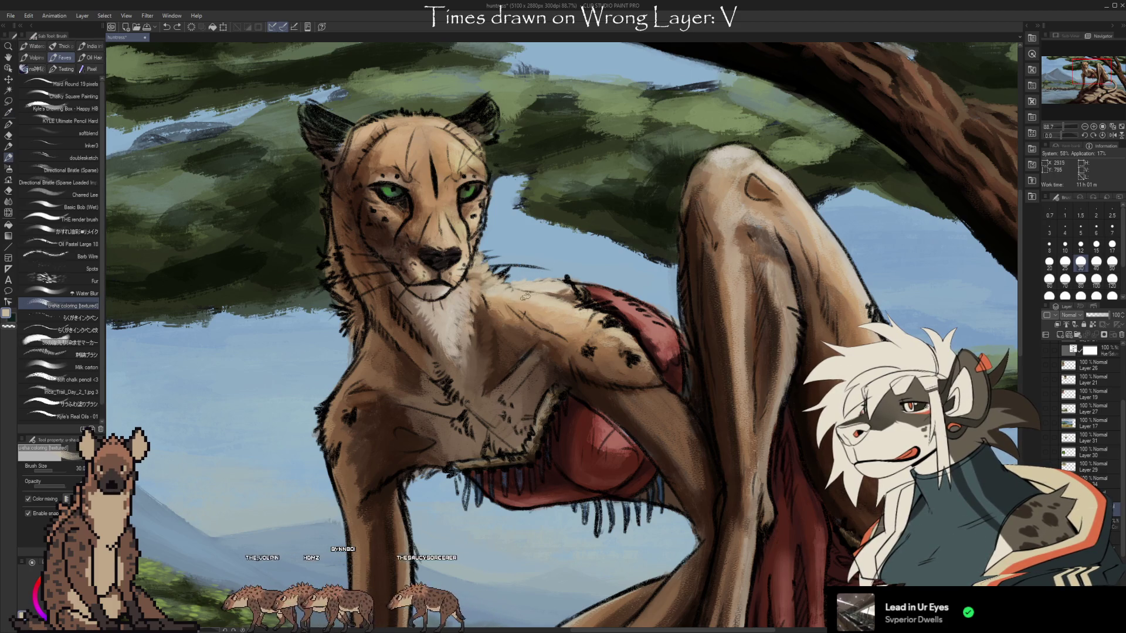
{"action": "left_click", "coordinate": [524, 305], "text": "alt"}
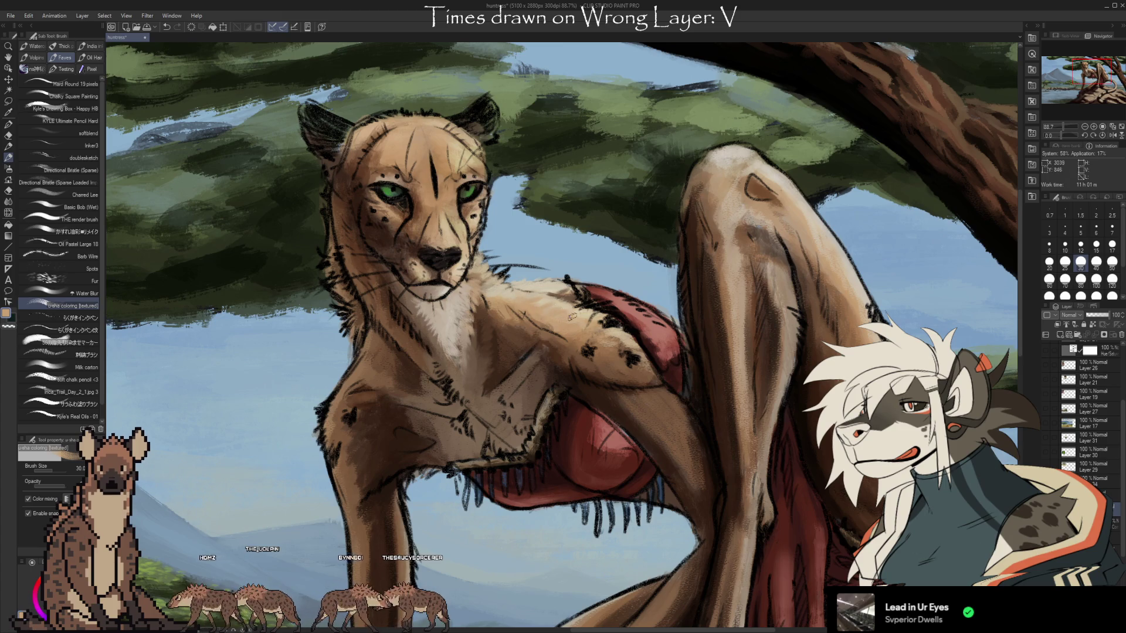
{"action": "left_click", "coordinate": [565, 309], "text": "alt"}
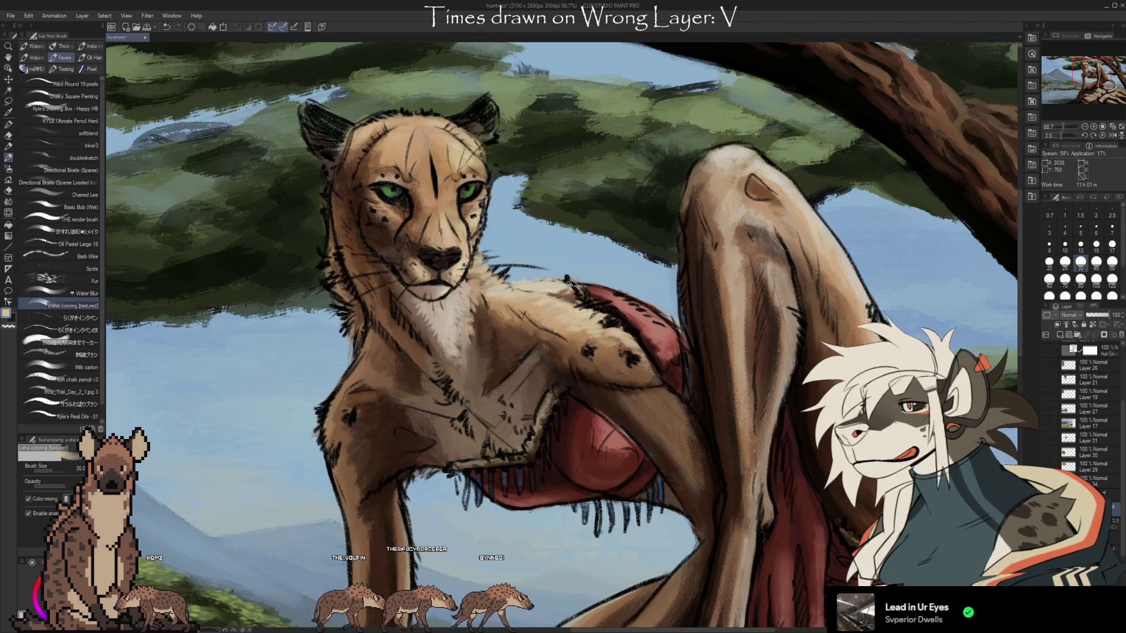
{"action": "key", "text": "alt"}
{"action": "left_click", "coordinate": [544, 292], "text": "alt"}
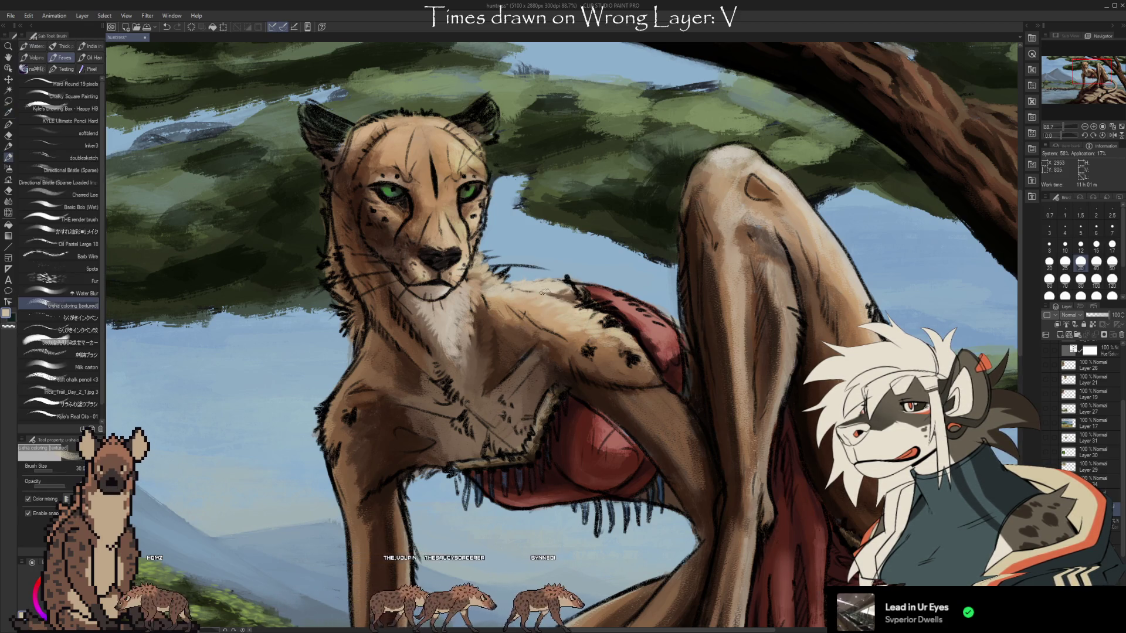
{"action": "left_click", "coordinate": [496, 298], "text": "alt"}
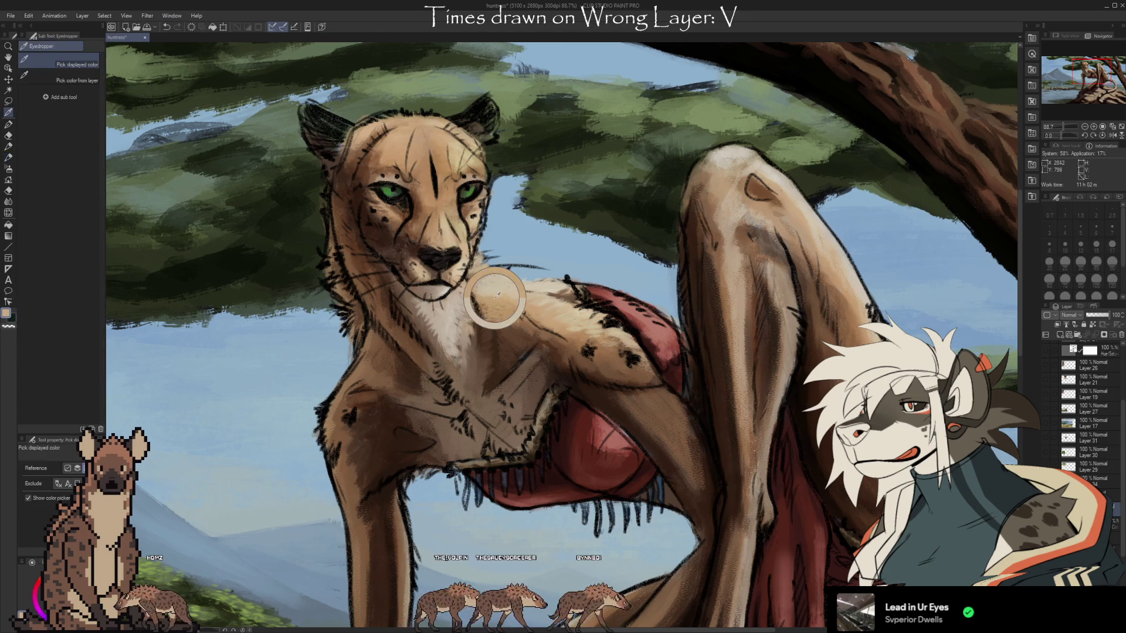
{"action": "left_click_drag", "start_coordinate": [624, 506], "coordinate": [566, 516]}
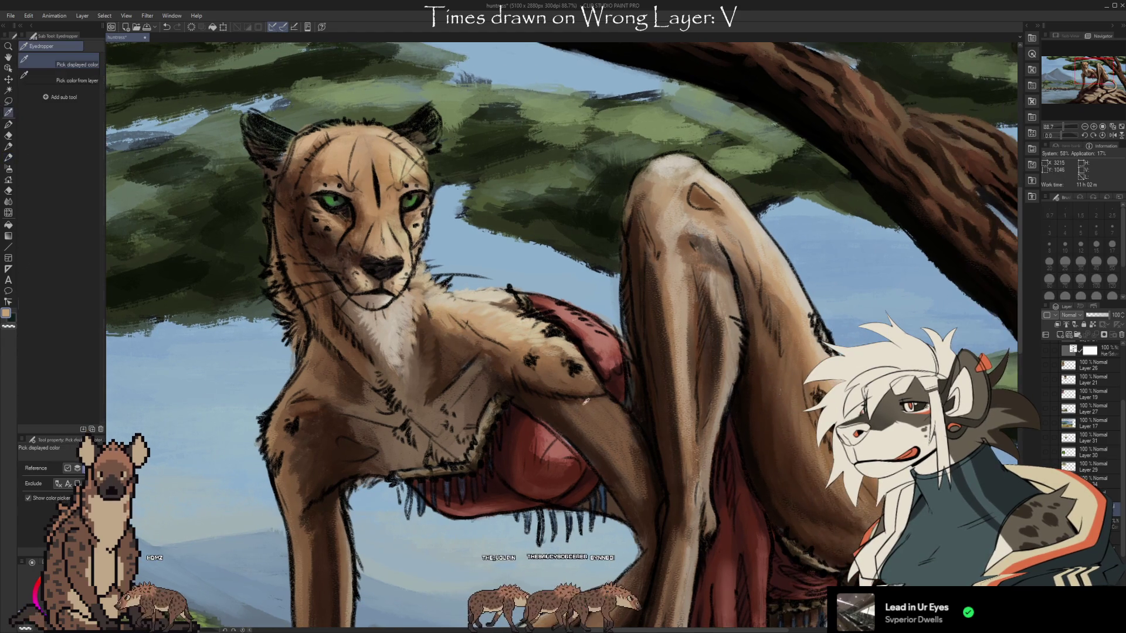
Darken the shoulder spots with dark brown and reddish-brown sampled from the shoulder
{"action": "left_click", "coordinate": [557, 338], "text": "alt"}
{"action": "left_click_drag", "start_coordinate": [557, 339], "coordinate": [566, 342]}
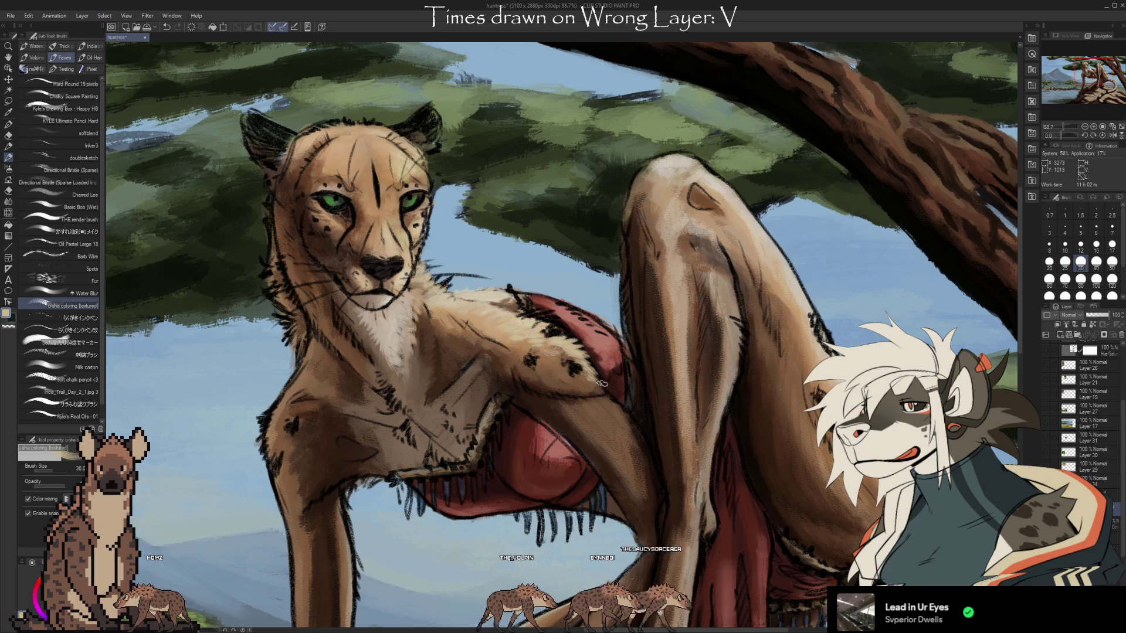
{"action": "left_click", "coordinate": [554, 359], "text": "alt"}
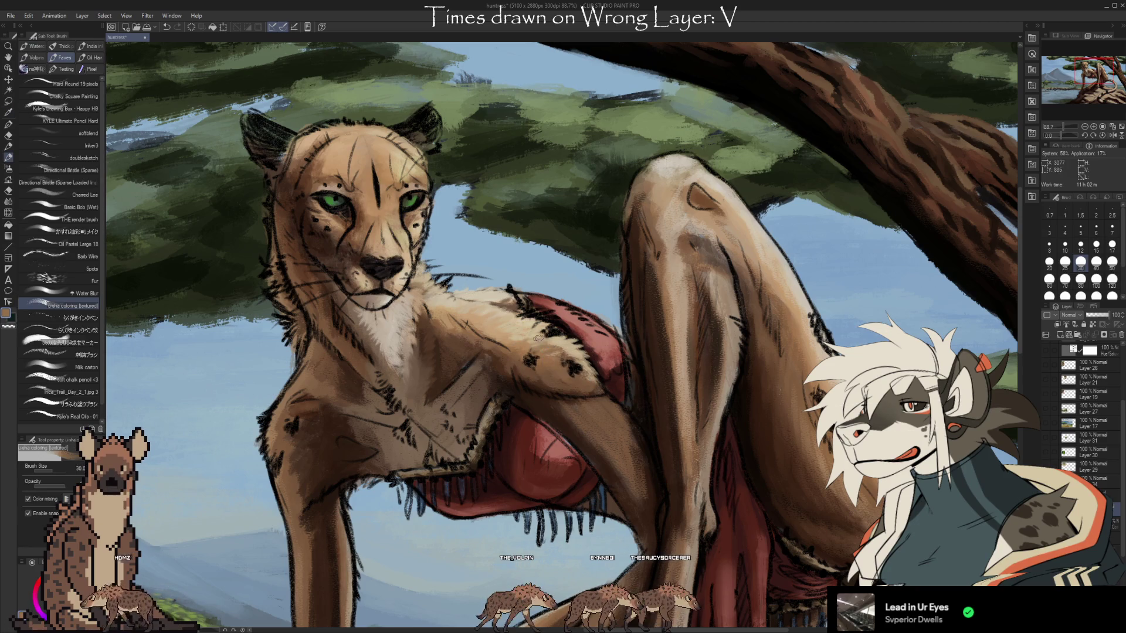
{"action": "left_click", "coordinate": [540, 385], "text": "alt"}
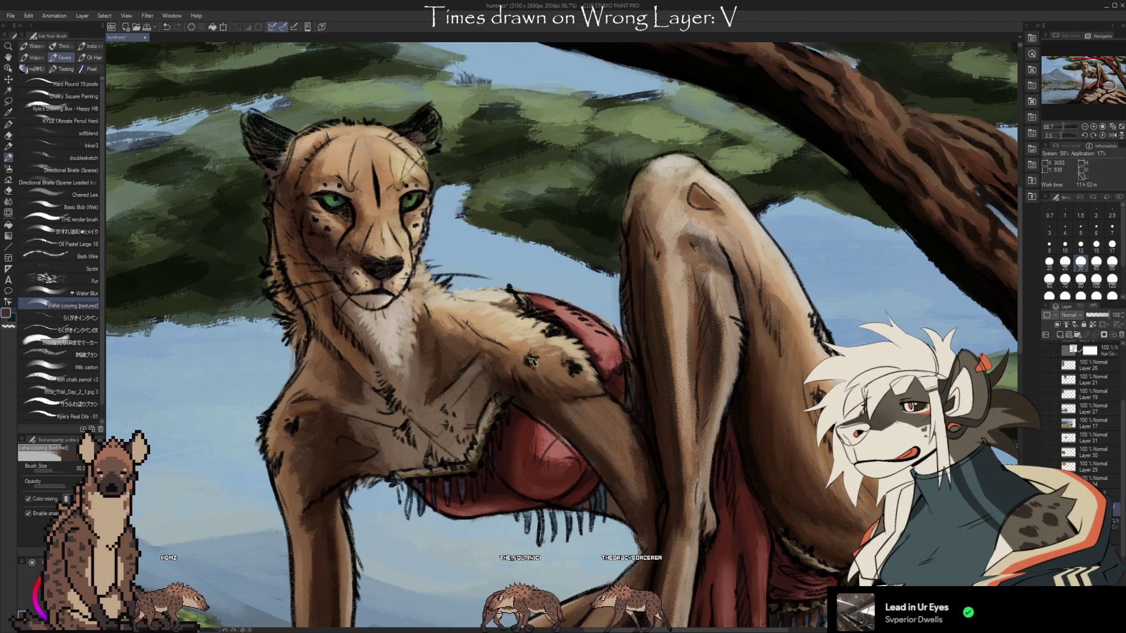
{"action": "left_click", "coordinate": [528, 396], "text": "alt"}
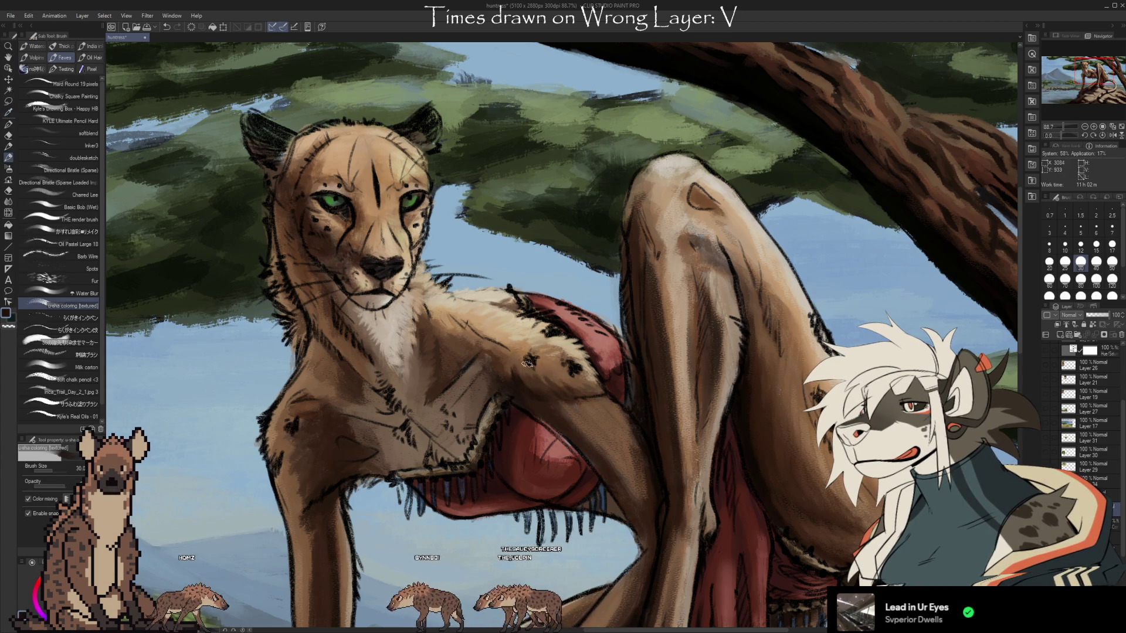
{"action": "left_click", "coordinate": [522, 386], "text": "alt"}
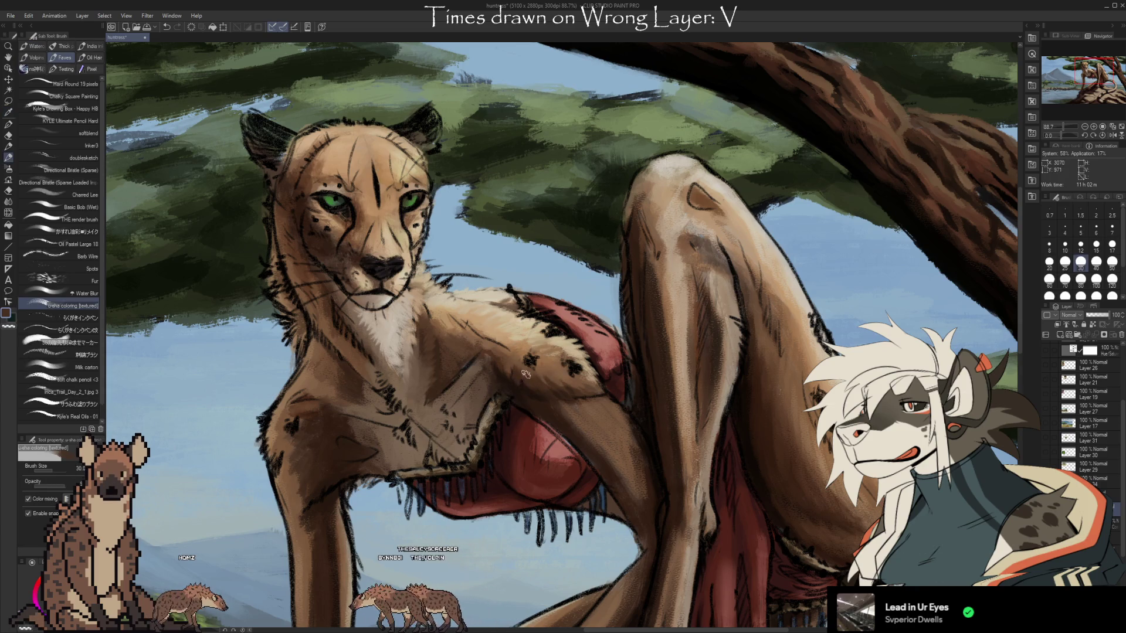
Shade the chest and neck fur with browns and a lighter tan sampled from the coat
{"action": "left_click", "coordinate": [527, 370], "text": "alt"}
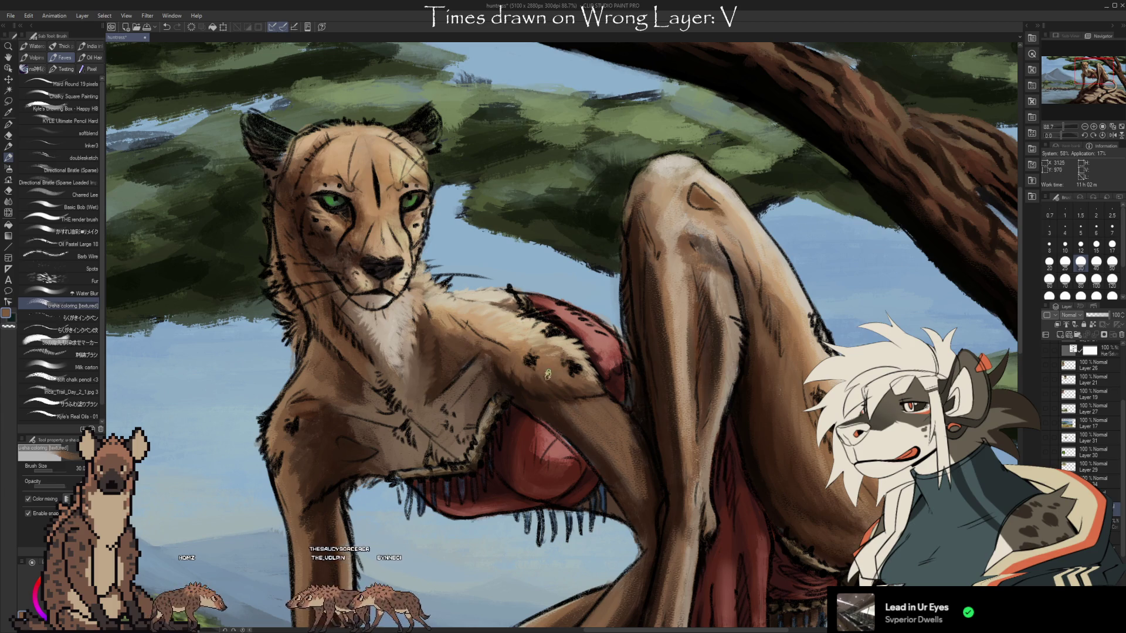
{"action": "left_click", "coordinate": [516, 363], "text": "alt"}
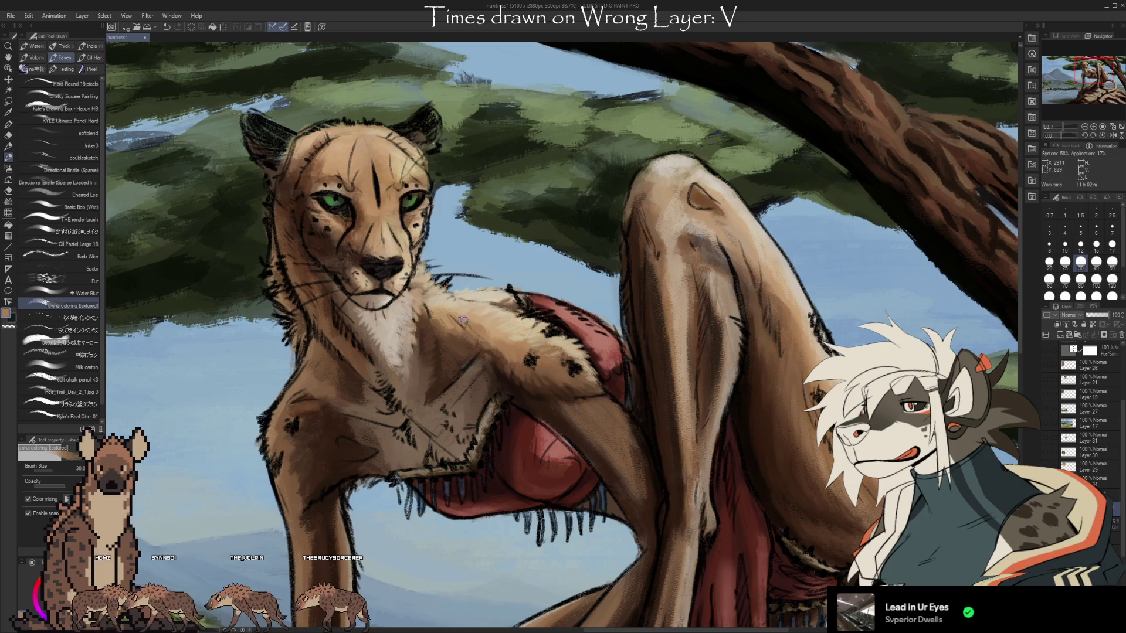
{"action": "left_click", "coordinate": [450, 319], "text": "alt"}
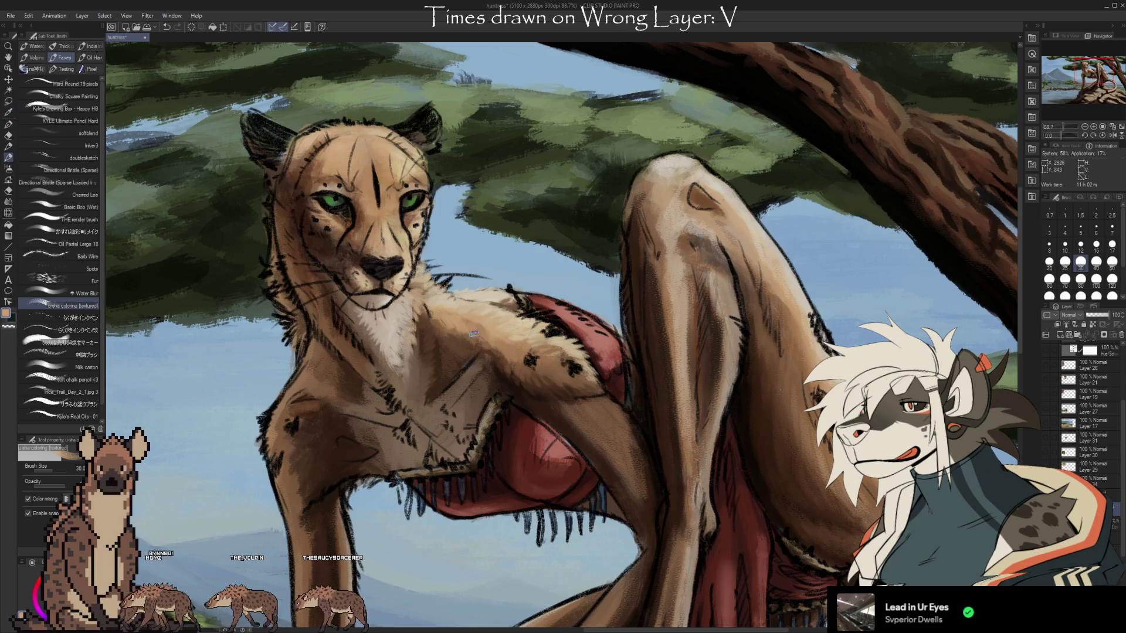
{"action": "left_click", "coordinate": [448, 317], "text": "alt"}
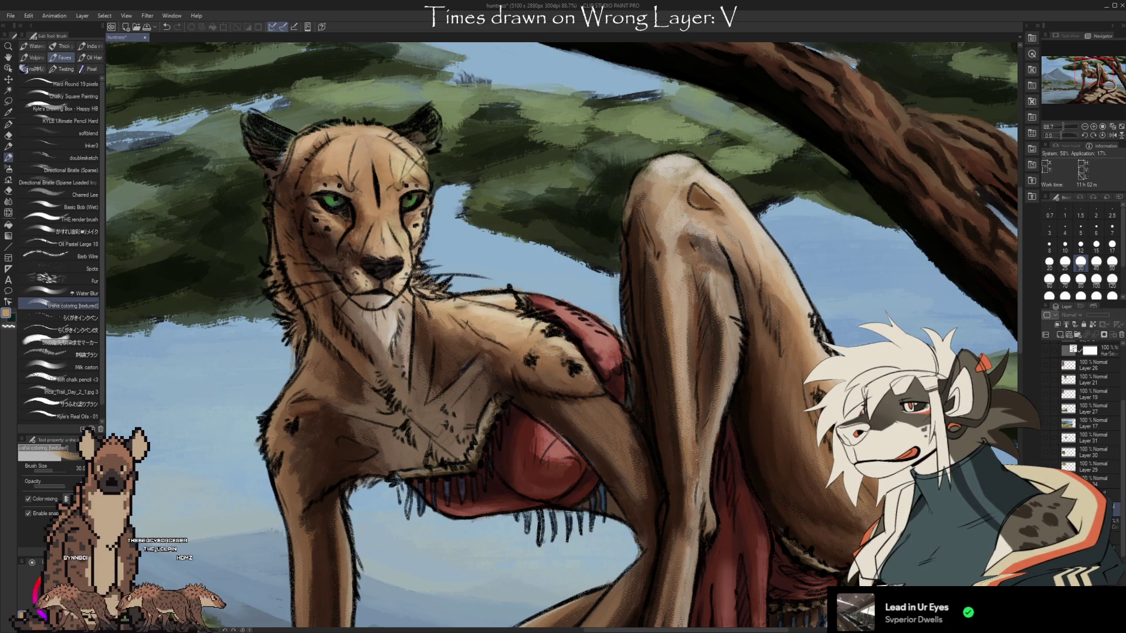
{"action": "key", "text": "i"}
{"action": "left_click", "coordinate": [555, 333]}
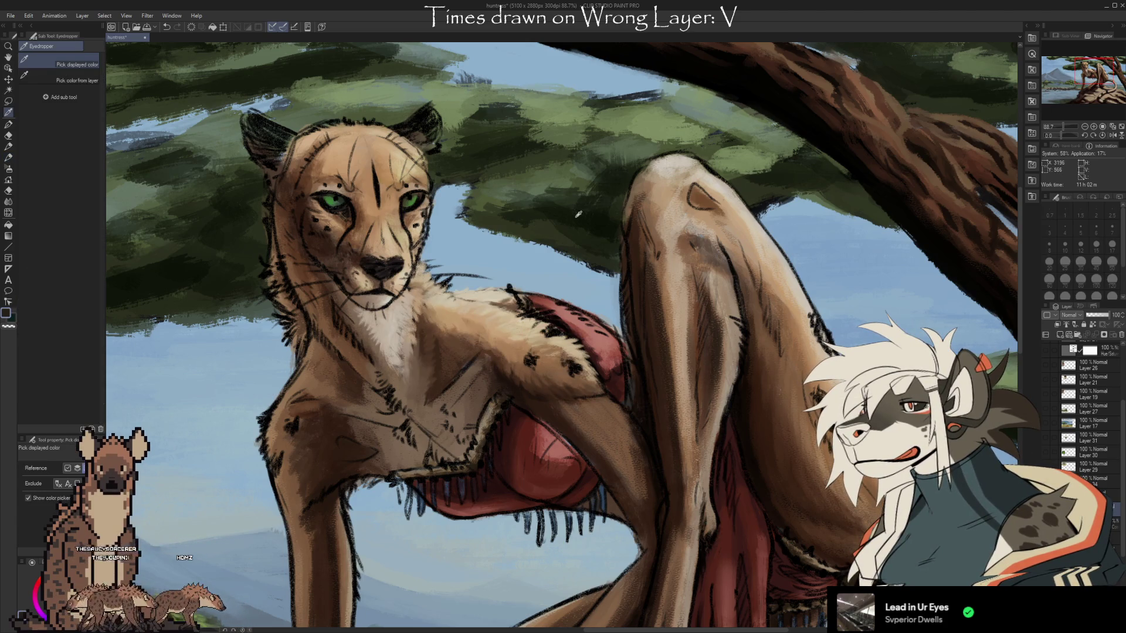
Paint chest fur with alternating light tan and dark tones sampled near the chest
{"action": "key", "text": "b"}
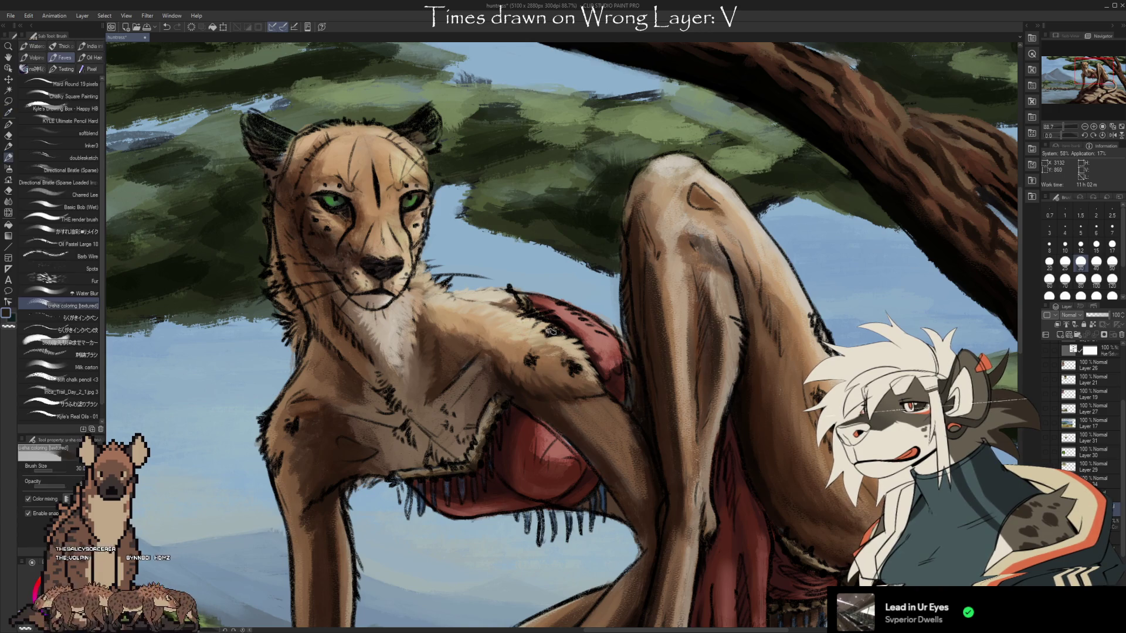
{"action": "left_click", "coordinate": [557, 329], "text": "alt"}
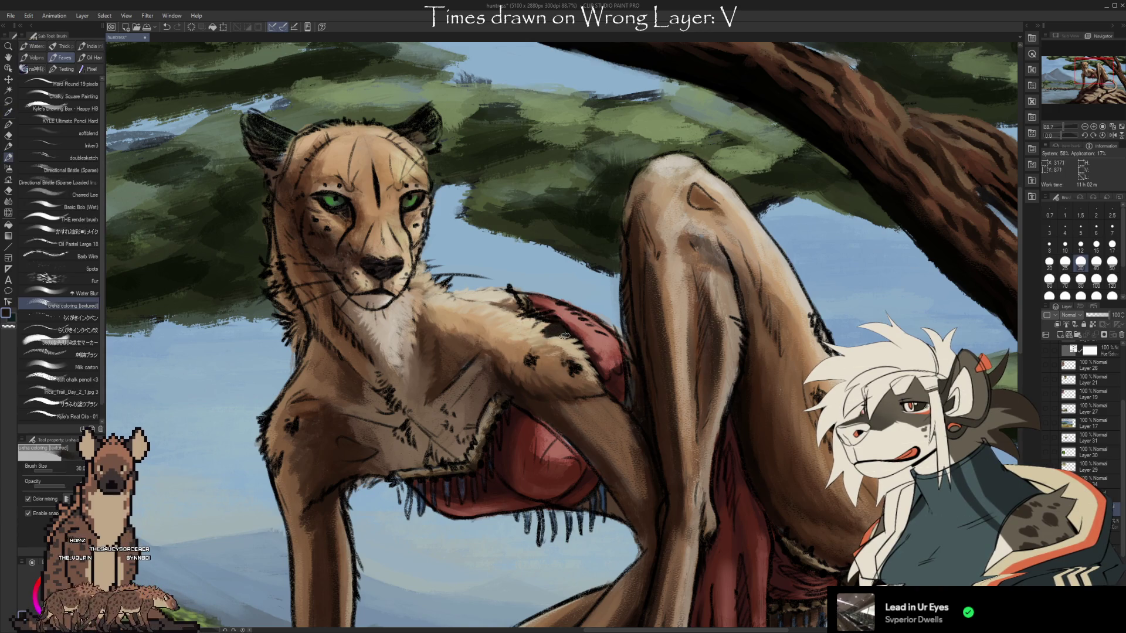
{"action": "left_click", "coordinate": [561, 329], "text": "alt"}
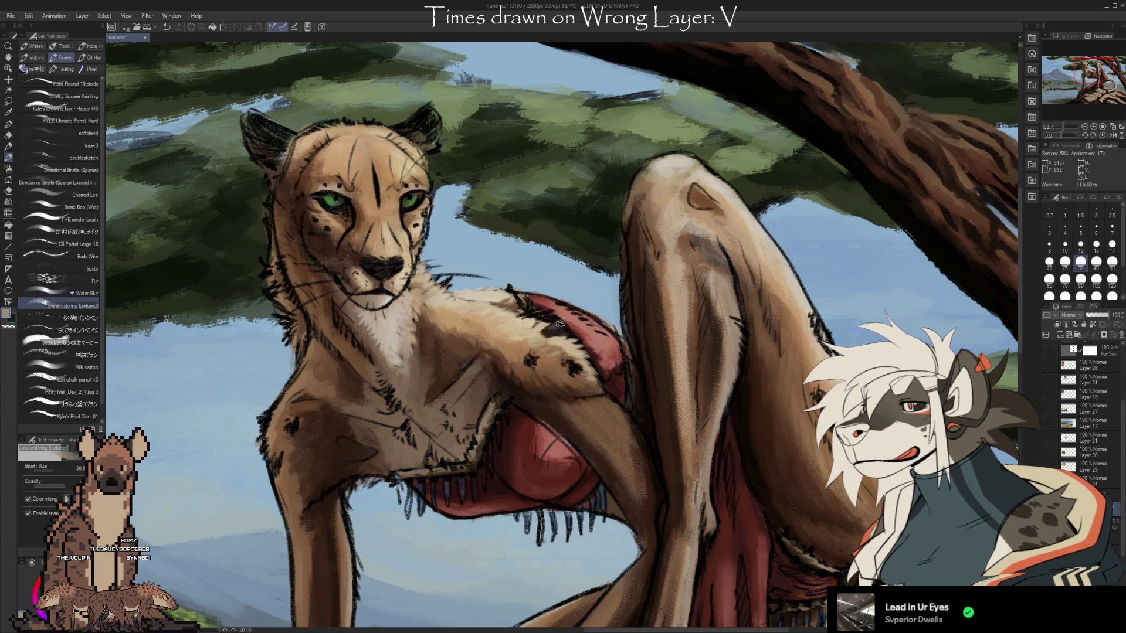
{"action": "left_click", "coordinate": [557, 332], "text": "alt"}
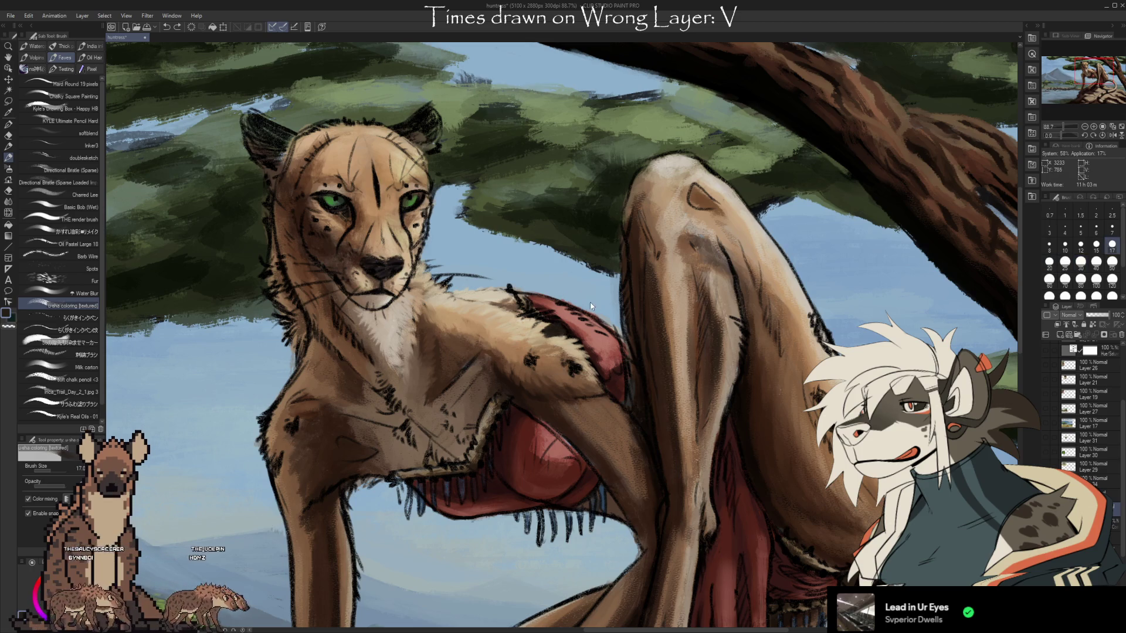
{"action": "left_click", "coordinate": [562, 340], "text": "alt"}
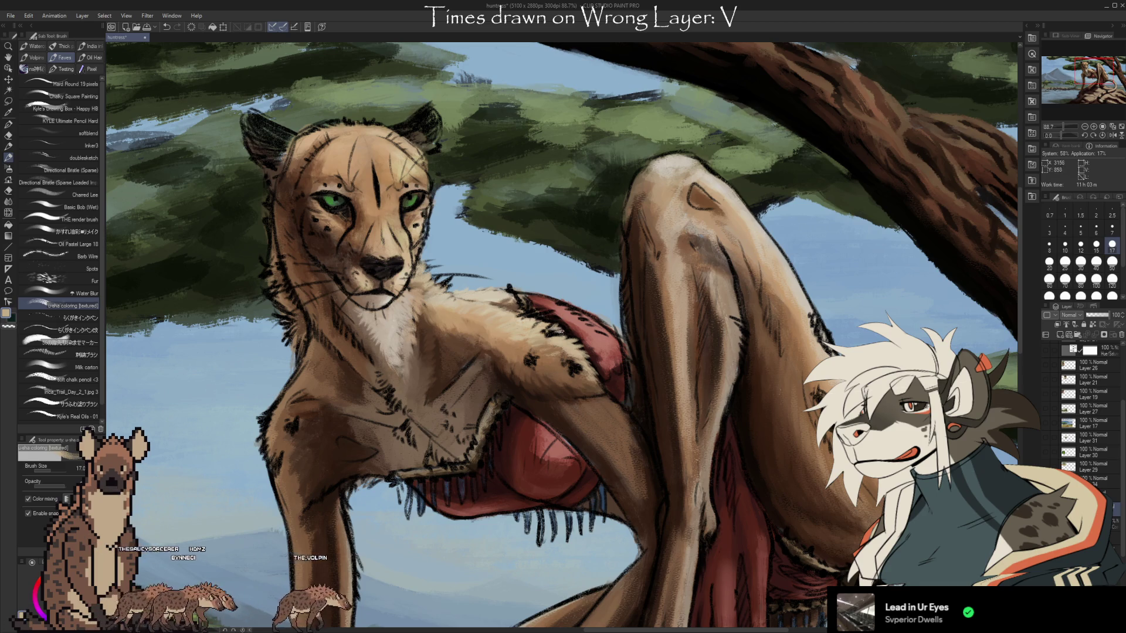
{"action": "left_click", "coordinate": [548, 332], "text": "alt"}
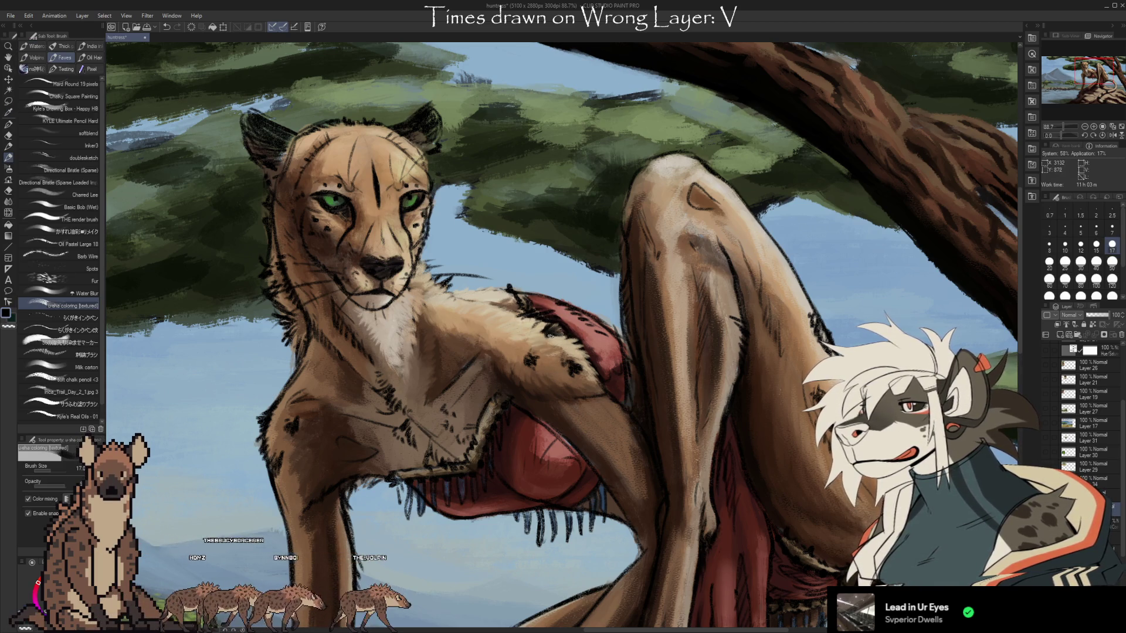
{"action": "left_click", "coordinate": [547, 336], "text": "alt"}
{"action": "left_click", "coordinate": [547, 332], "text": "alt"}
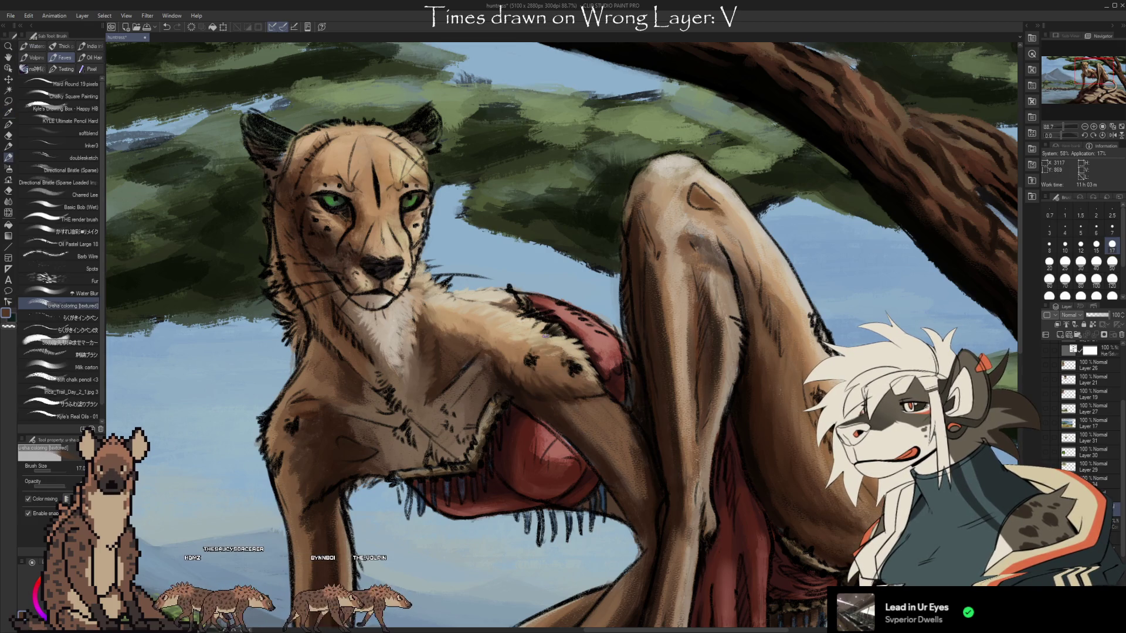
{"action": "left_click", "coordinate": [552, 328], "text": "alt"}
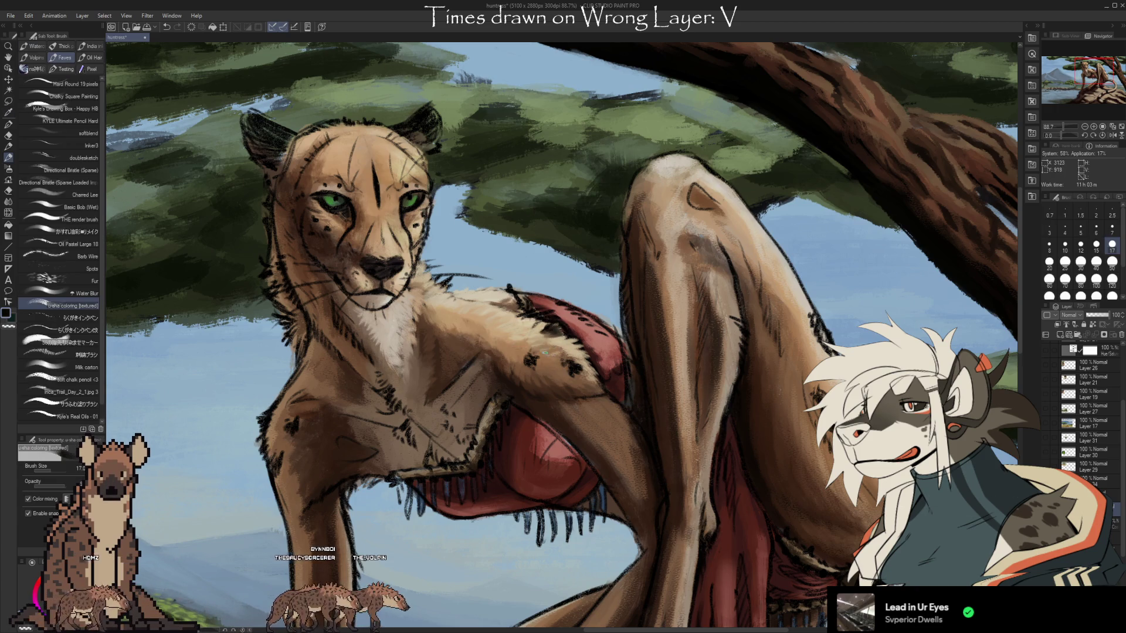
Texture the shoulder fur with the tan sampled from her shoulder
{"action": "left_click", "coordinate": [549, 326], "text": "alt"}
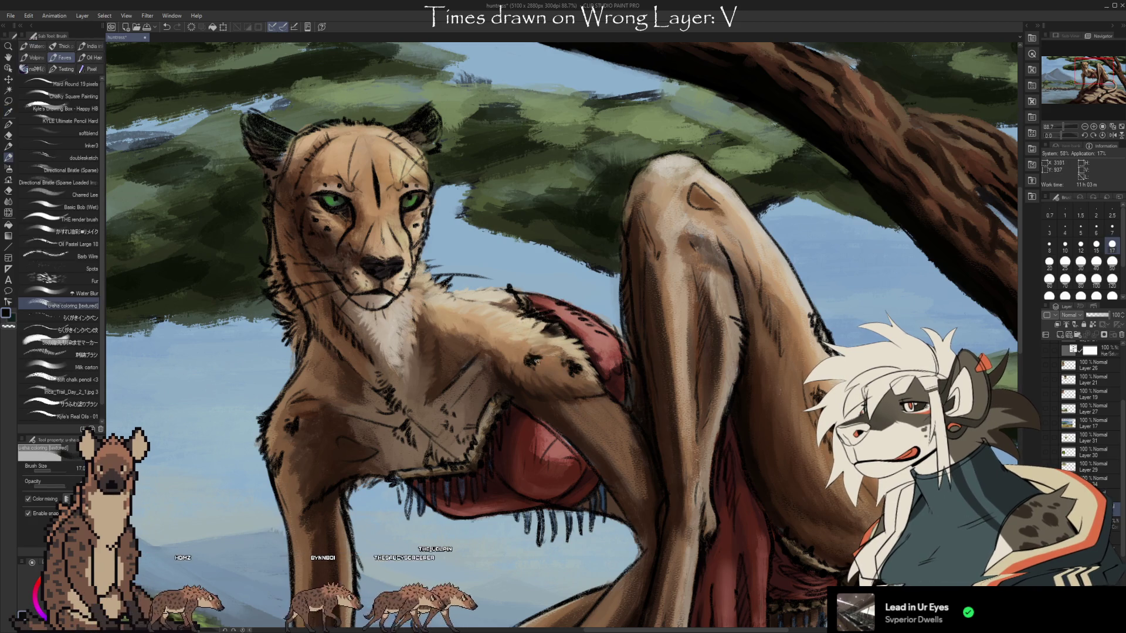
{"action": "left_click", "coordinate": [521, 365], "text": "alt"}
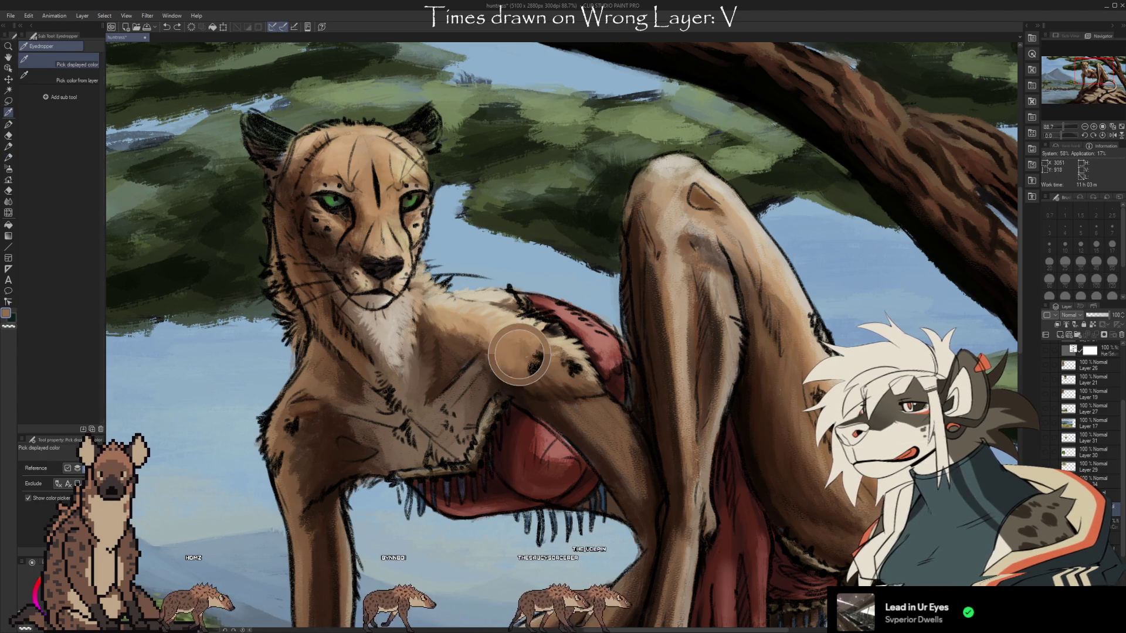
{"action": "left_click", "coordinate": [530, 342], "text": "alt"}
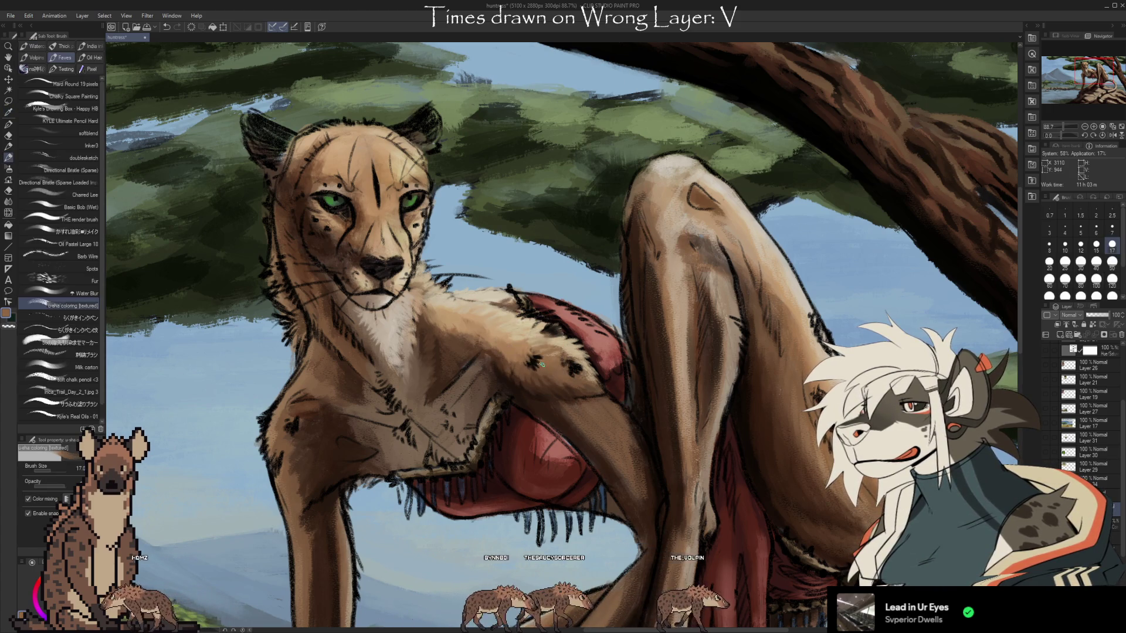
{"action": "left_click", "coordinate": [536, 359], "text": "alt"}
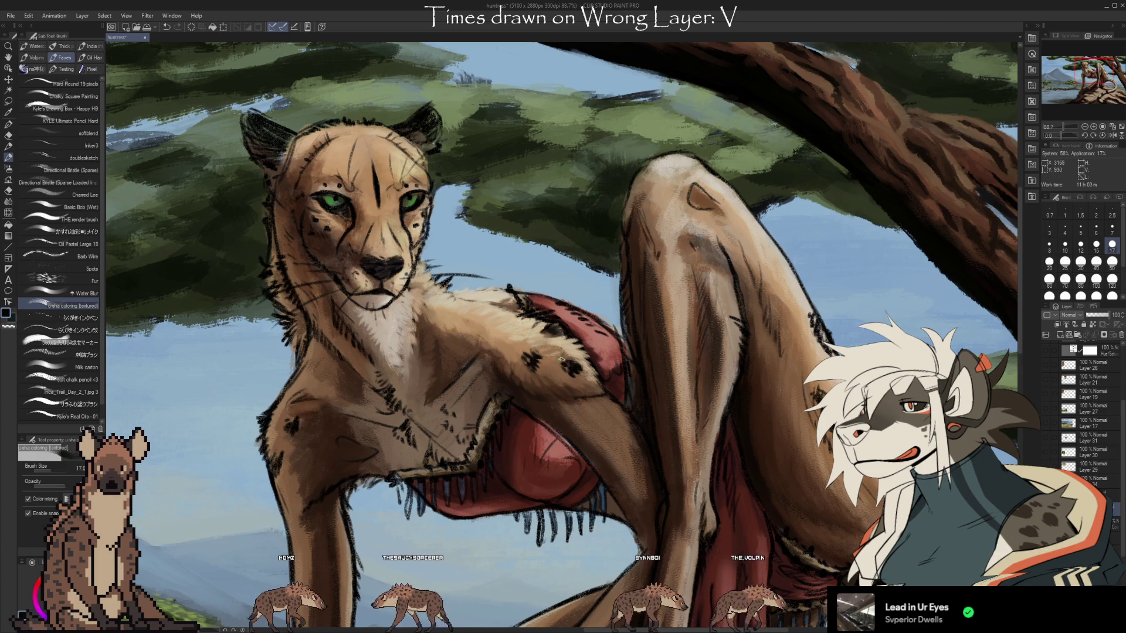
Switch to a lighter tan, enlarge the brush from 17 to 25, and paint chest fur
{"action": "left_click", "coordinate": [563, 357], "text": "alt"}
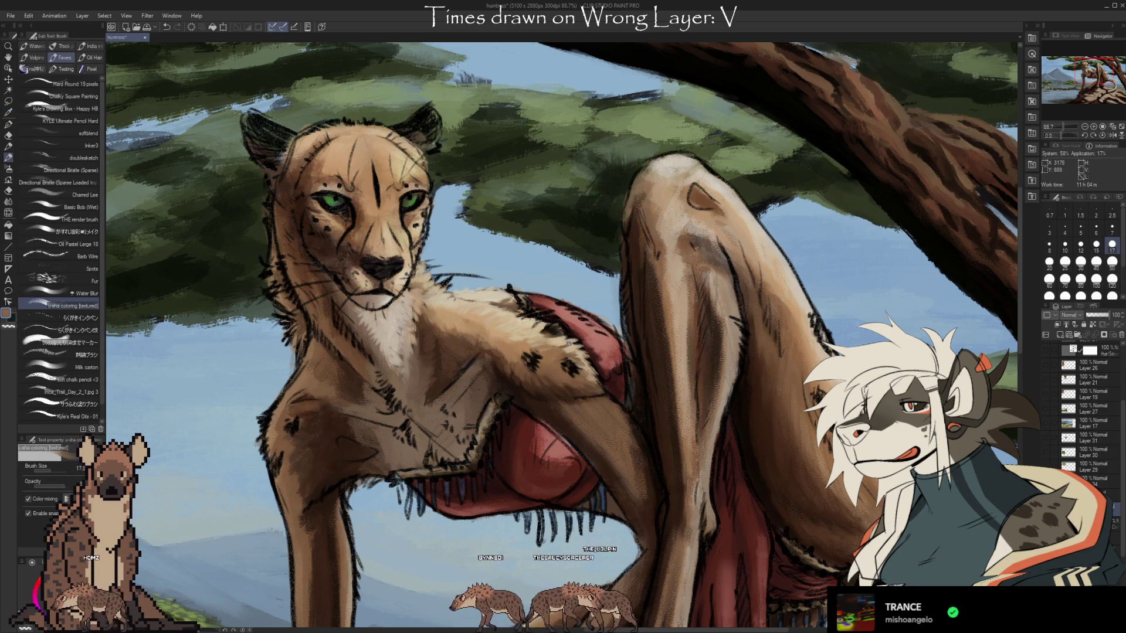
{"action": "key", "text": "bracketright"}
{"action": "key", "text": "bracketright"}
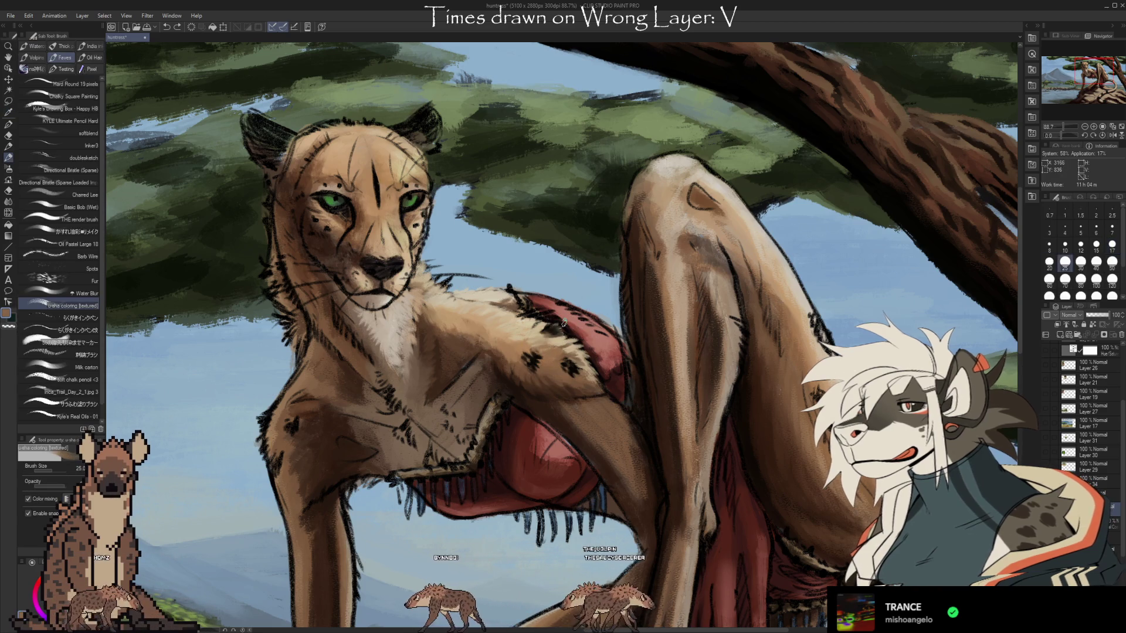
{"action": "left_click", "coordinate": [545, 347], "text": "alt"}
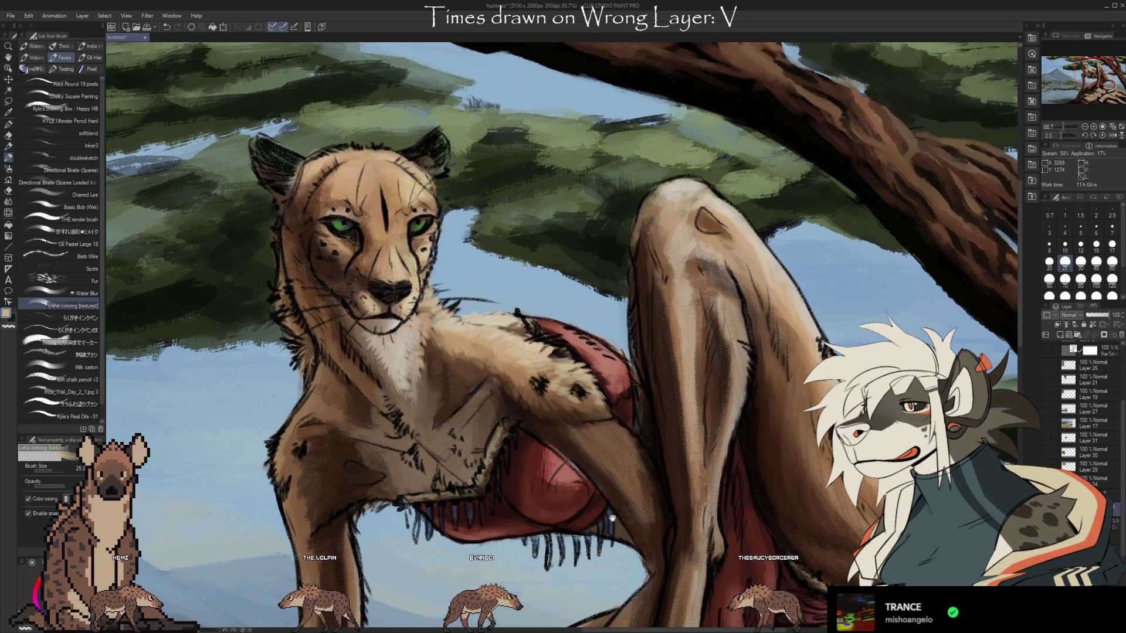
Keep painting fur strokes and shading on the chest, panning toward it
{"action": "mouse_move", "coordinate": [538, 330]}
{"action": "left_mouse_down"}
{"action": "mouse_move", "coordinate": [622, 464]}
{"action": "mouse_move", "coordinate": [621, 519]}
{"action": "mouse_move", "coordinate": [702, 492]}
{"action": "mouse_move", "coordinate": [699, 472]}
{"action": "left_mouse_up"}
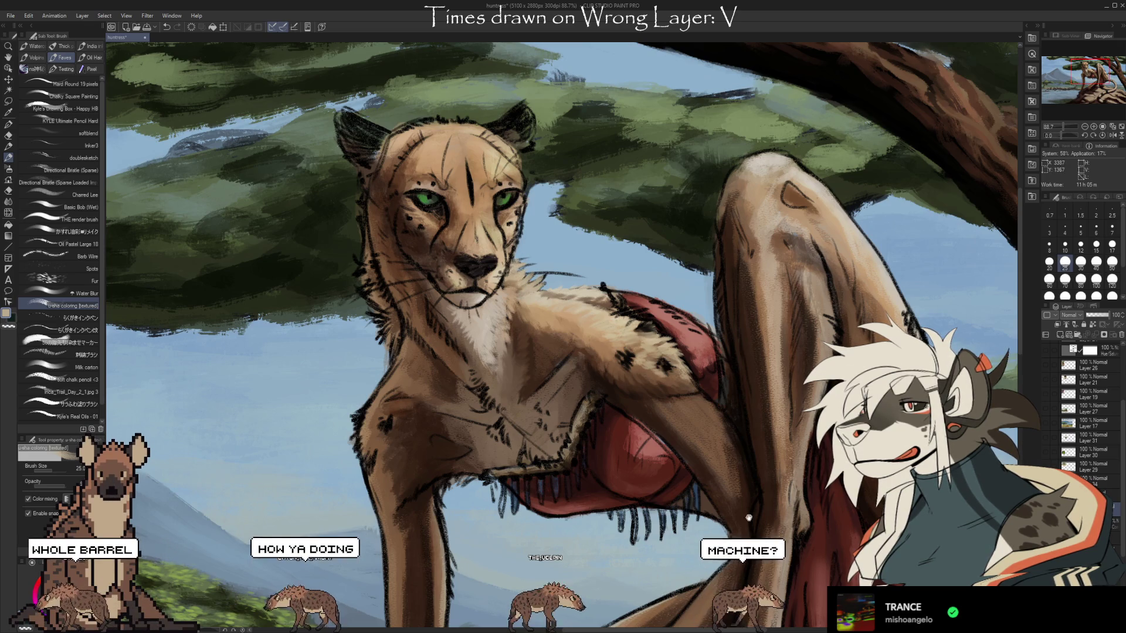
{"action": "left_click_drag", "start_coordinate": [747, 524], "coordinate": [800, 436]}
With the canvas rotated, paint neck fur using tan sampled from the chest and shoulder
{"action": "key", "text": "i"}
{"action": "left_click", "coordinate": [448, 259]}
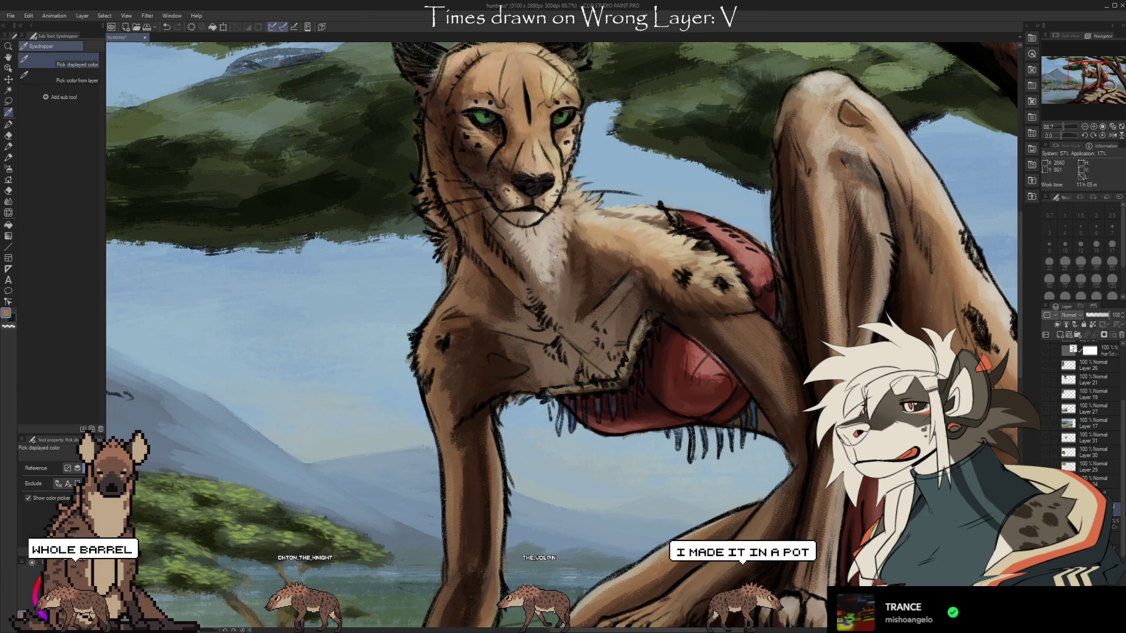
{"action": "left_click_drag", "start_coordinate": [747, 362], "coordinate": [682, 453]}
{"action": "left_click_drag", "start_coordinate": [766, 412], "coordinate": [700, 474]}
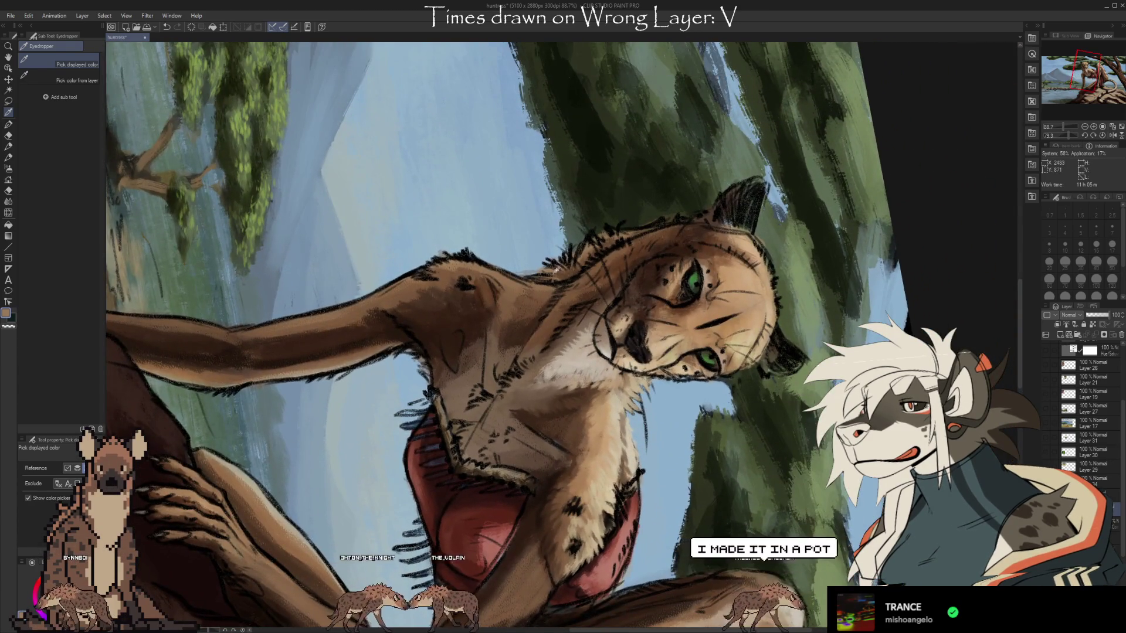
{"action": "key", "text": "b"}
{"action": "left_click", "coordinate": [560, 274], "text": "alt"}
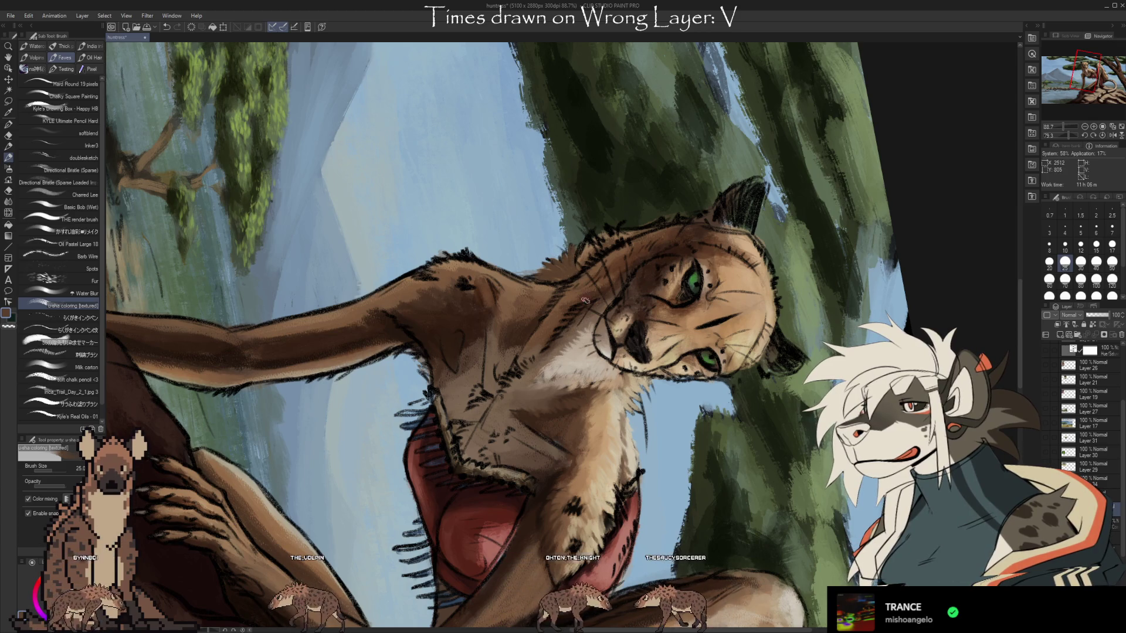
{"action": "left_click_drag", "start_coordinate": [688, 465], "coordinate": [715, 249]}
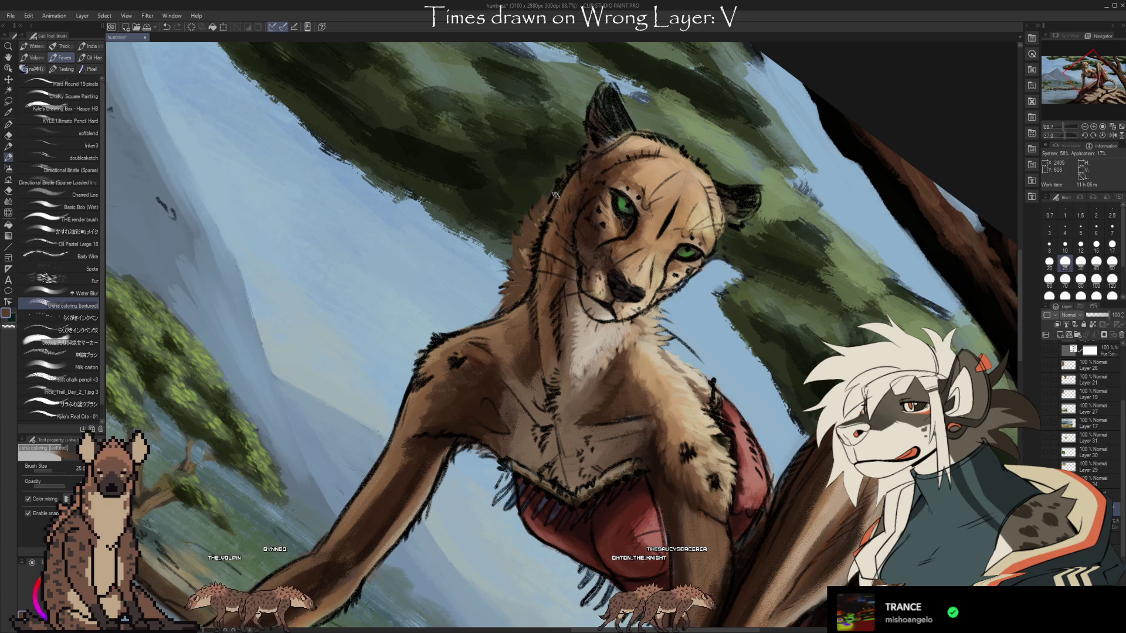
{"action": "left_click_drag", "start_coordinate": [555, 193], "coordinate": [593, 170]}
{"action": "key", "text": "i"}
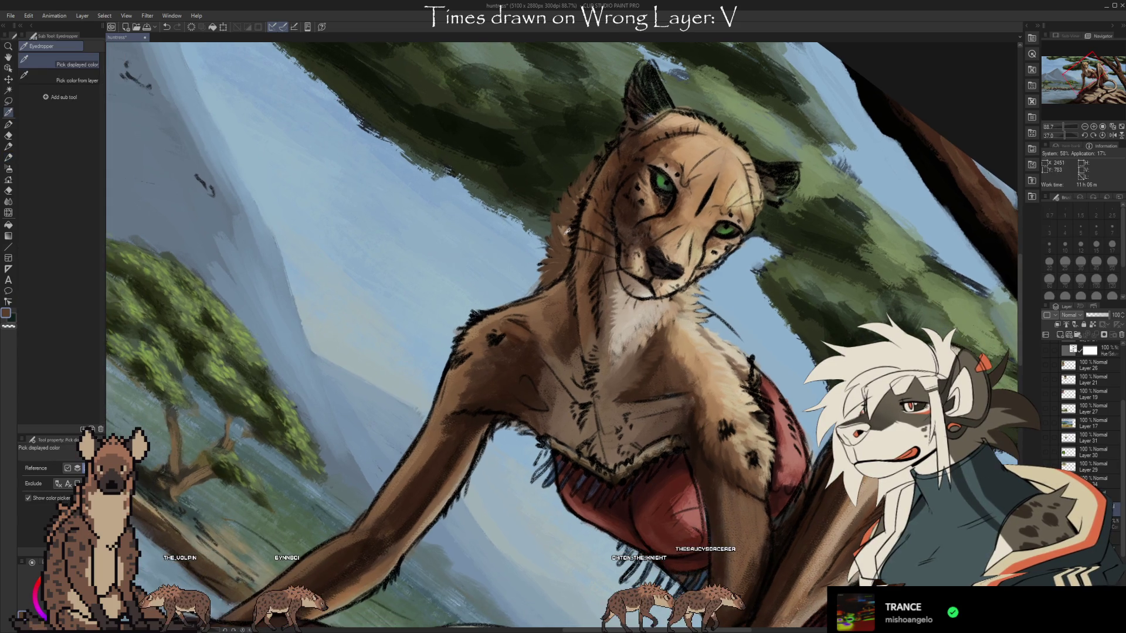
{"action": "left_click", "coordinate": [565, 227]}
{"action": "key", "text": "b"}
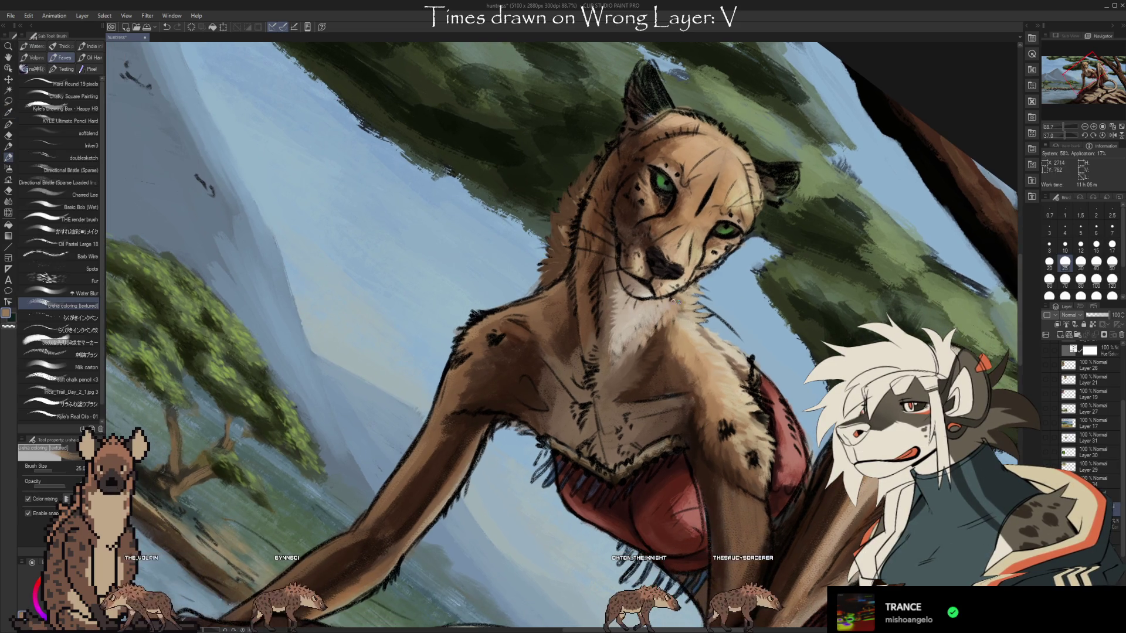
Shrink the brush to 15 and add fine fur strokes along the neck and throat
{"action": "left_click_drag", "start_coordinate": [793, 371], "coordinate": [617, 307]}
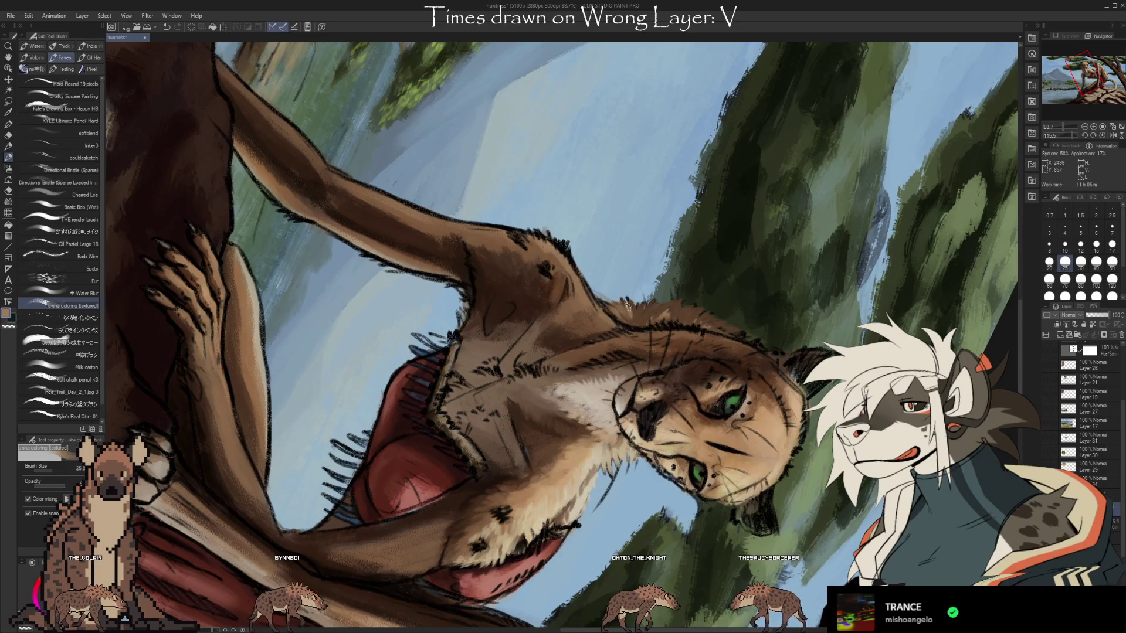
{"action": "left_click_drag", "start_coordinate": [648, 444], "coordinate": [595, 276]}
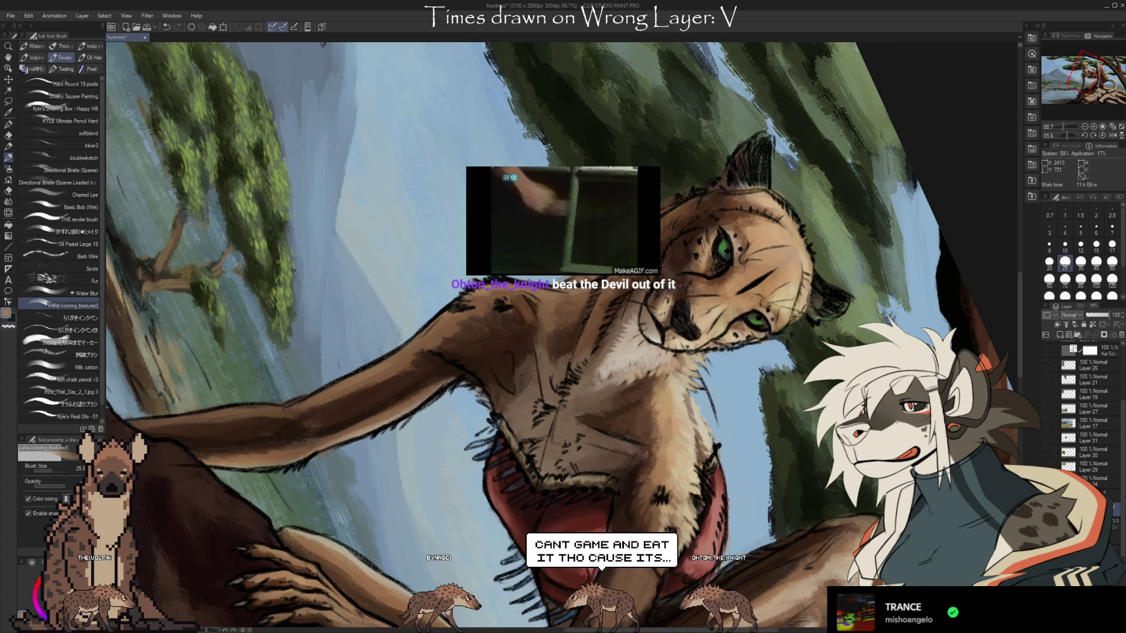
{"action": "mouse_move", "coordinate": [663, 410]}
{"action": "left_mouse_down"}
{"action": "mouse_move", "coordinate": [654, 399]}
{"action": "mouse_move", "coordinate": [668, 372]}
{"action": "left_mouse_up"}
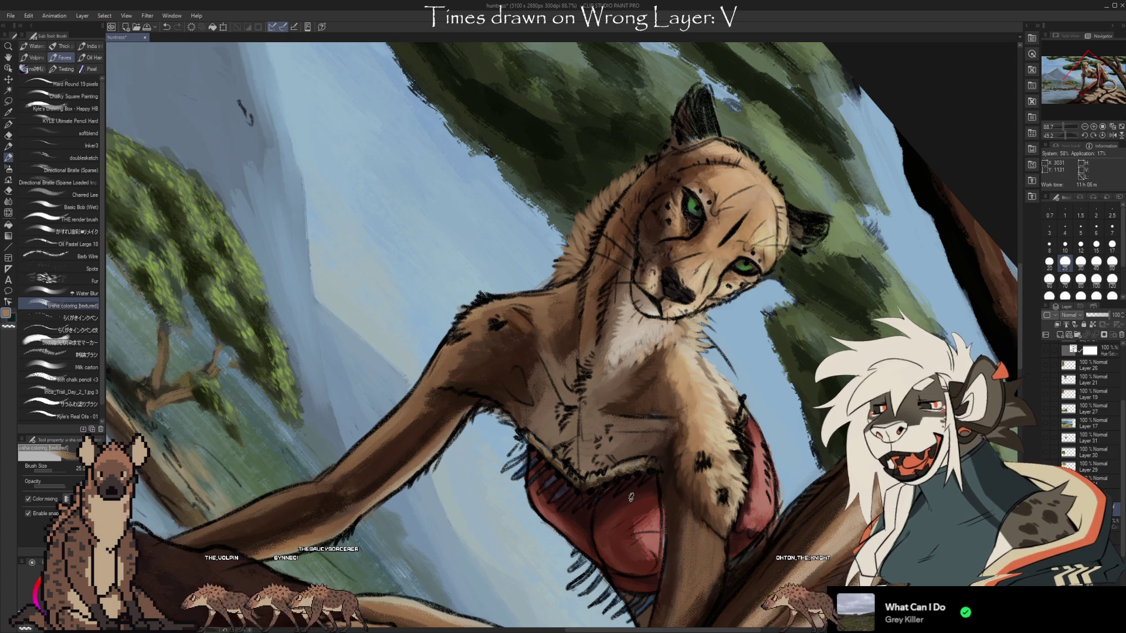
{"action": "mouse_move", "coordinate": [679, 152]}
{"action": "left_mouse_down"}
{"action": "mouse_move", "coordinate": [667, 586]}
{"action": "mouse_move", "coordinate": [562, 234]}
{"action": "mouse_move", "coordinate": [627, 223]}
{"action": "mouse_move", "coordinate": [682, 266]}
{"action": "left_mouse_up"}
{"action": "key", "text": "i"}
{"action": "key", "text": "b"}
{"action": "key", "text": "bracketleft"}
{"action": "key", "text": "bracketleft"}
{"action": "key", "text": "bracketleft"}
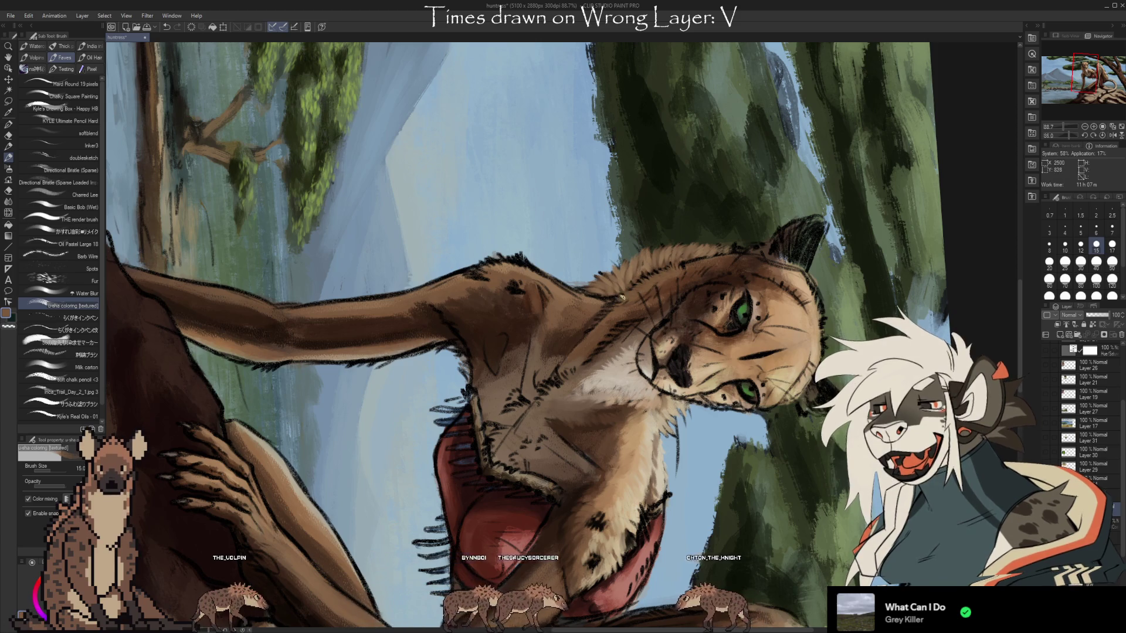
{"action": "left_click_drag", "start_coordinate": [614, 299], "coordinate": [630, 219]}
{"action": "key", "text": "b"}
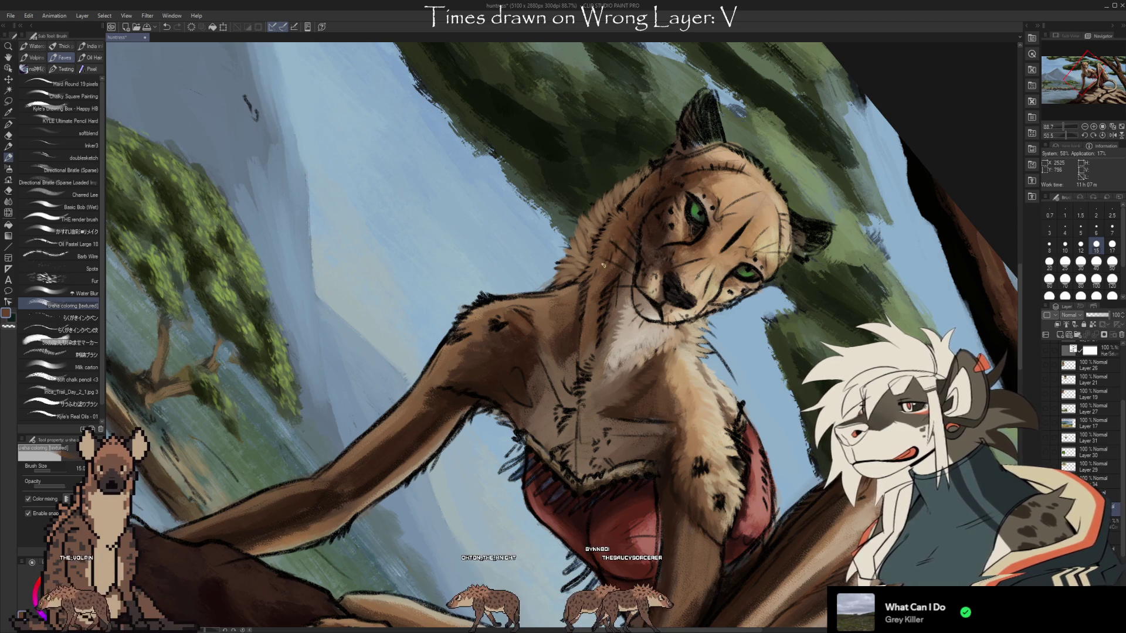
{"action": "left_click_drag", "start_coordinate": [606, 239], "coordinate": [815, 326]}
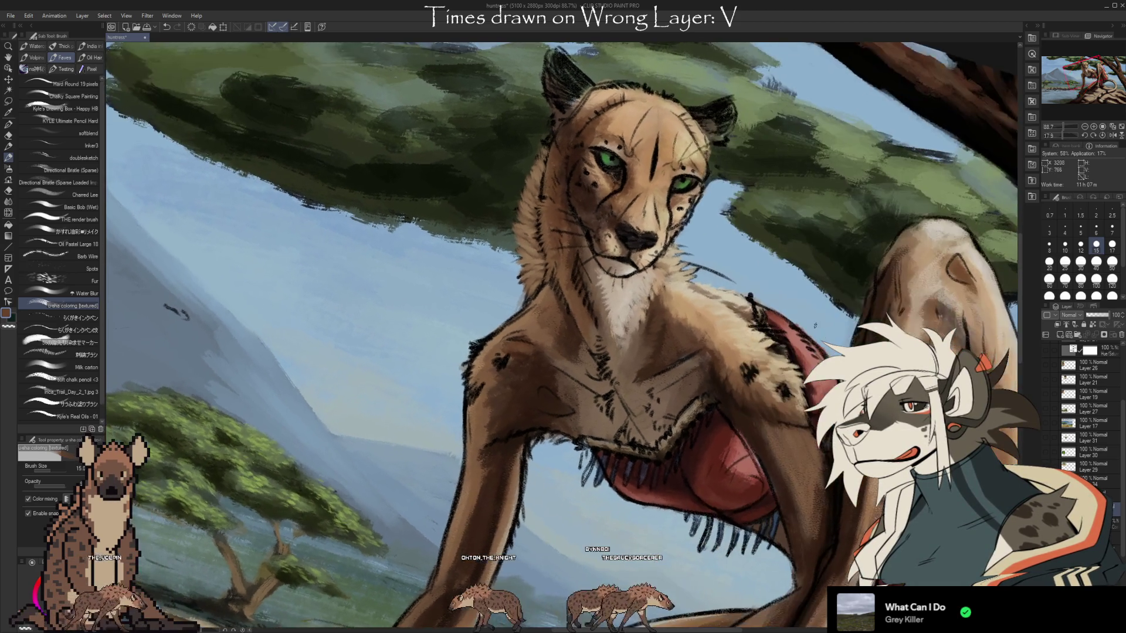
Sample dark brown and tan from the neck and blend soft fur strokes into the throat
{"action": "scroll", "coordinate": [614, 336], "scroll_direction": "up", "scroll_amount": 2}
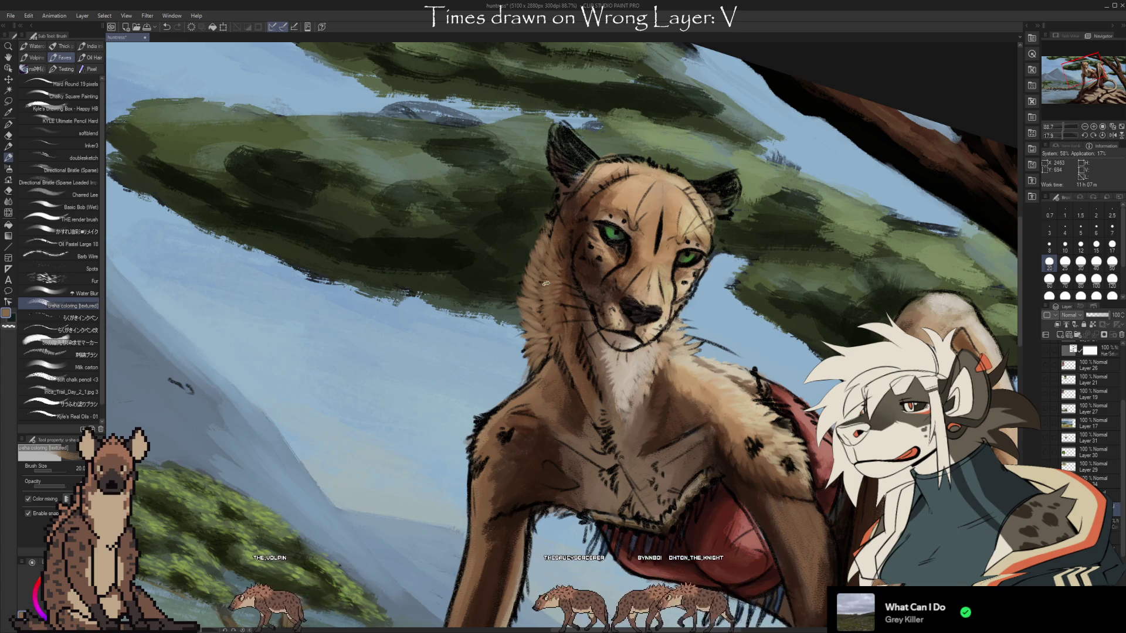
{"action": "mouse_move", "coordinate": [546, 284]}
{"action": "left_mouse_down"}
{"action": "mouse_move", "coordinate": [581, 275]}
{"action": "mouse_move", "coordinate": [565, 280]}
{"action": "mouse_move", "coordinate": [551, 264]}
{"action": "left_mouse_up"}
{"action": "left_click", "coordinate": [551, 263], "text": "alt"}
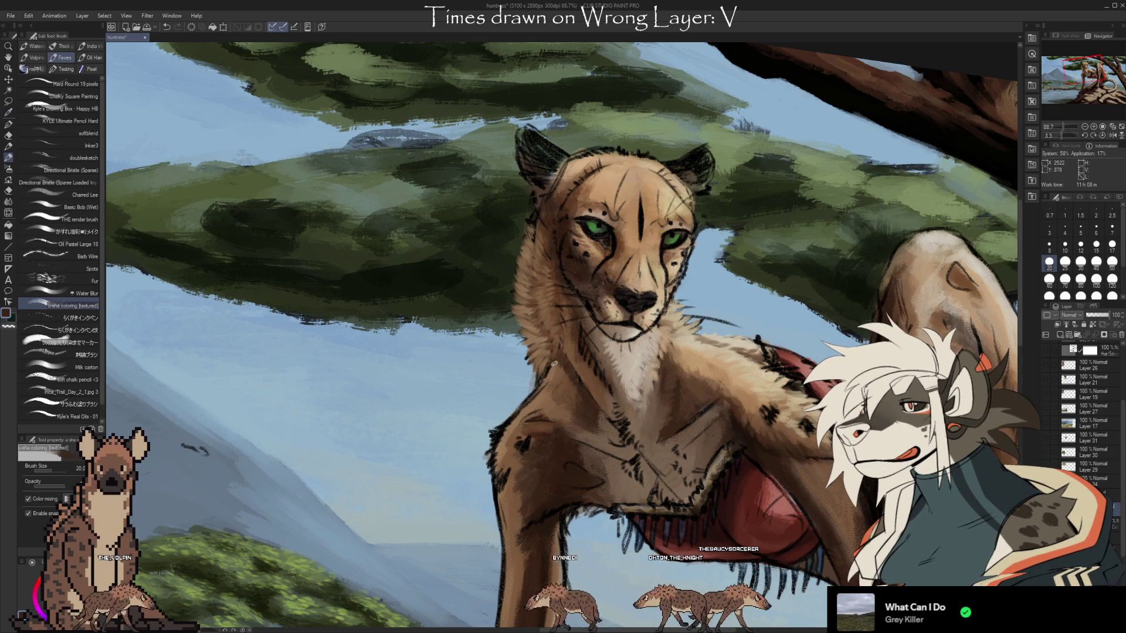
{"action": "left_click", "coordinate": [559, 369], "text": "alt"}
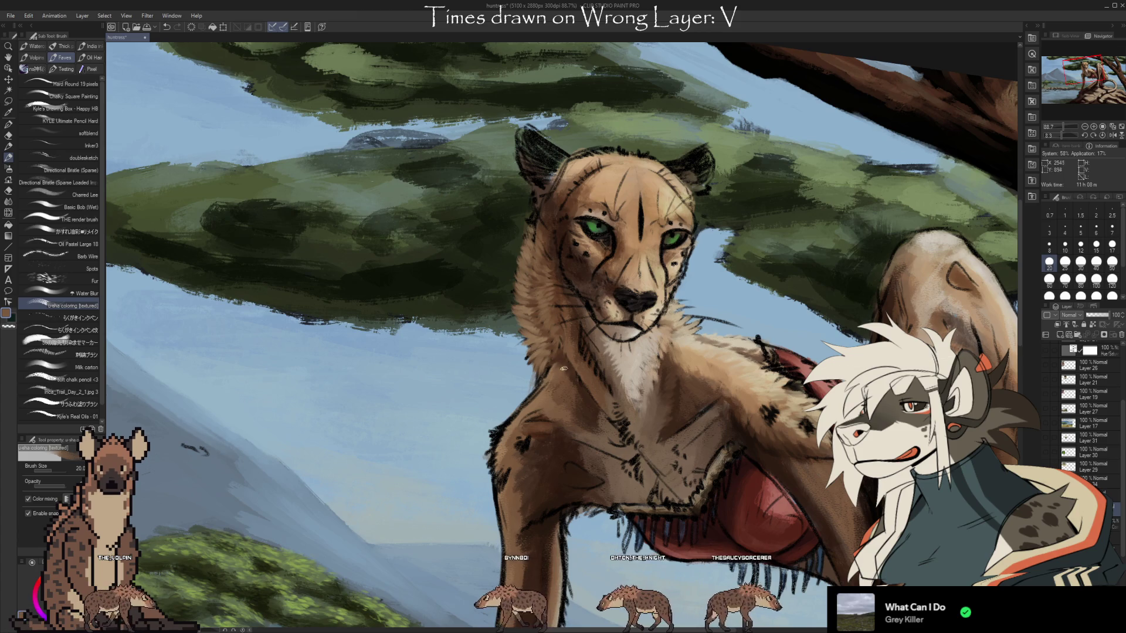
{"action": "left_click", "coordinate": [546, 400], "text": "alt"}
{"action": "left_click", "coordinate": [551, 378], "text": "alt"}
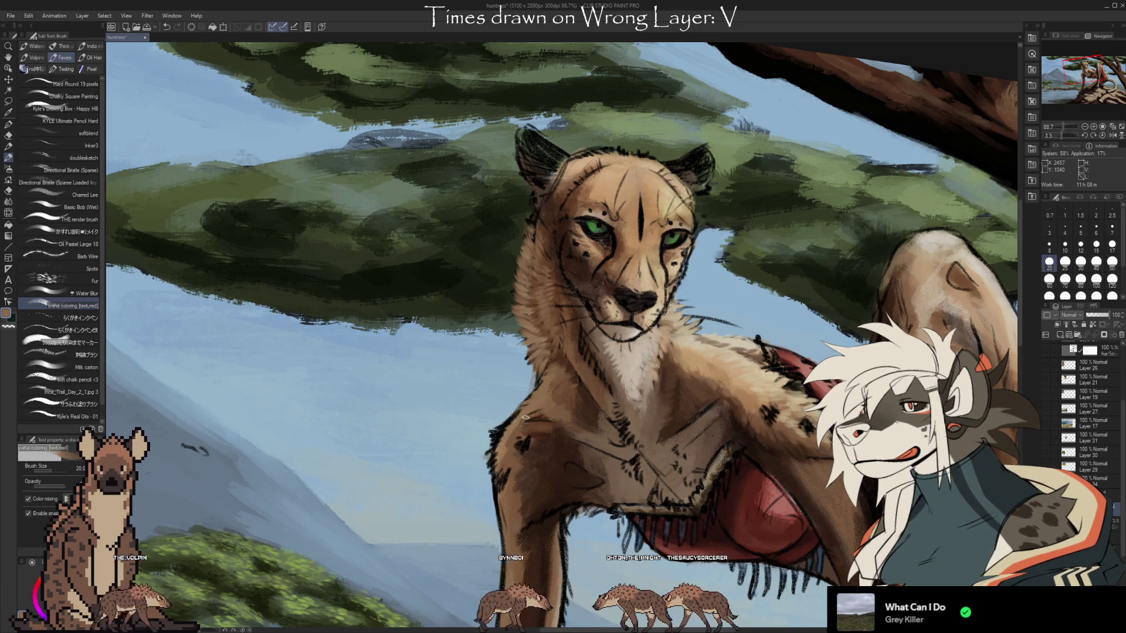
{"action": "left_click_drag", "start_coordinate": [516, 421], "coordinate": [749, 555]}
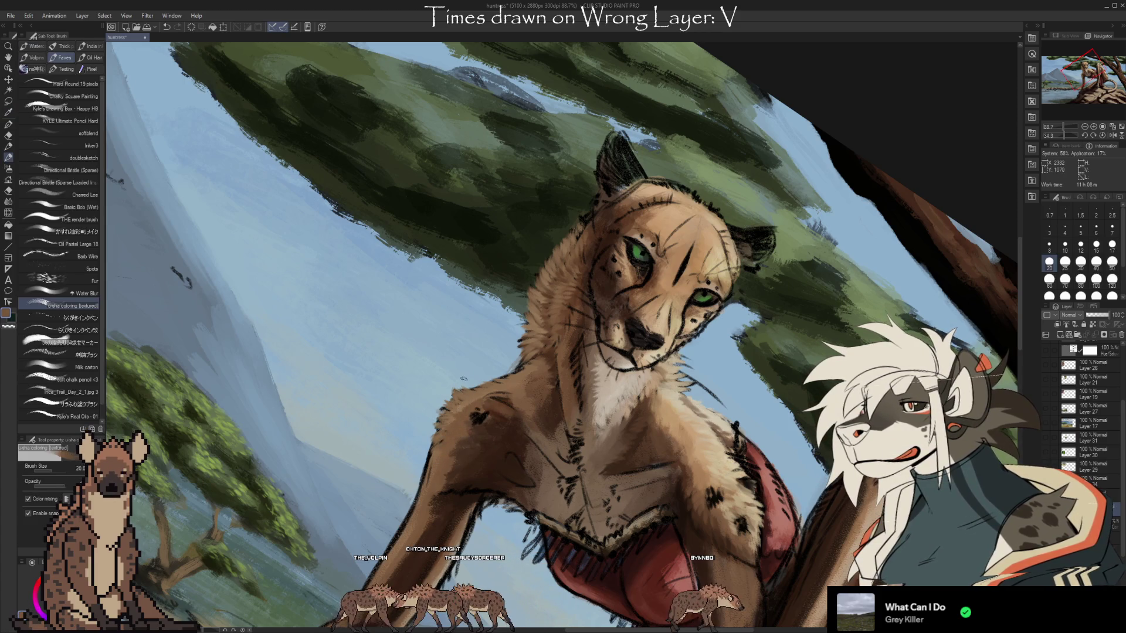
Rotate the canvas back upright and raise the view so the head and chest are centred
{"action": "left_click", "coordinate": [469, 401], "text": "alt"}
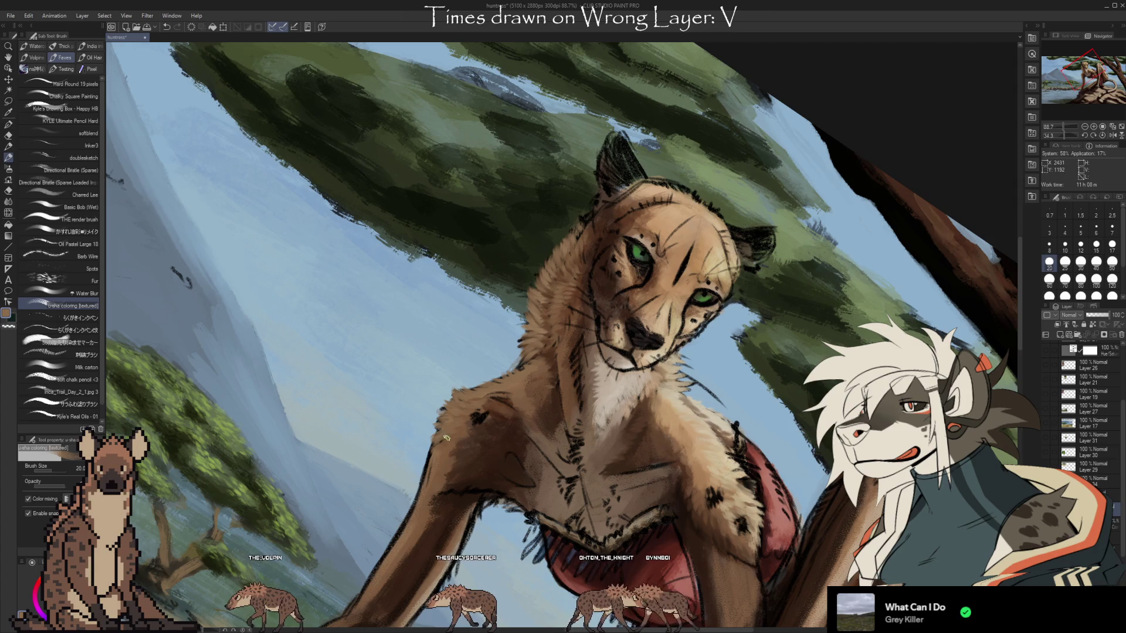
{"action": "left_click_drag", "start_coordinate": [563, 363], "coordinate": [526, 398]}
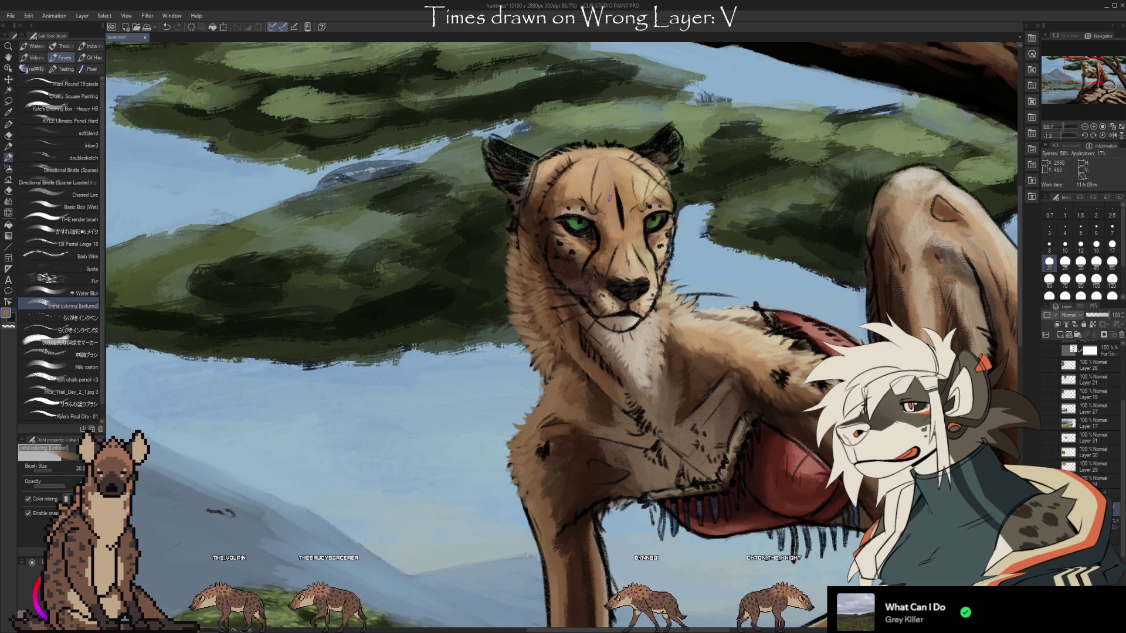
{"action": "left_click_drag", "start_coordinate": [527, 428], "coordinate": [548, 414]}
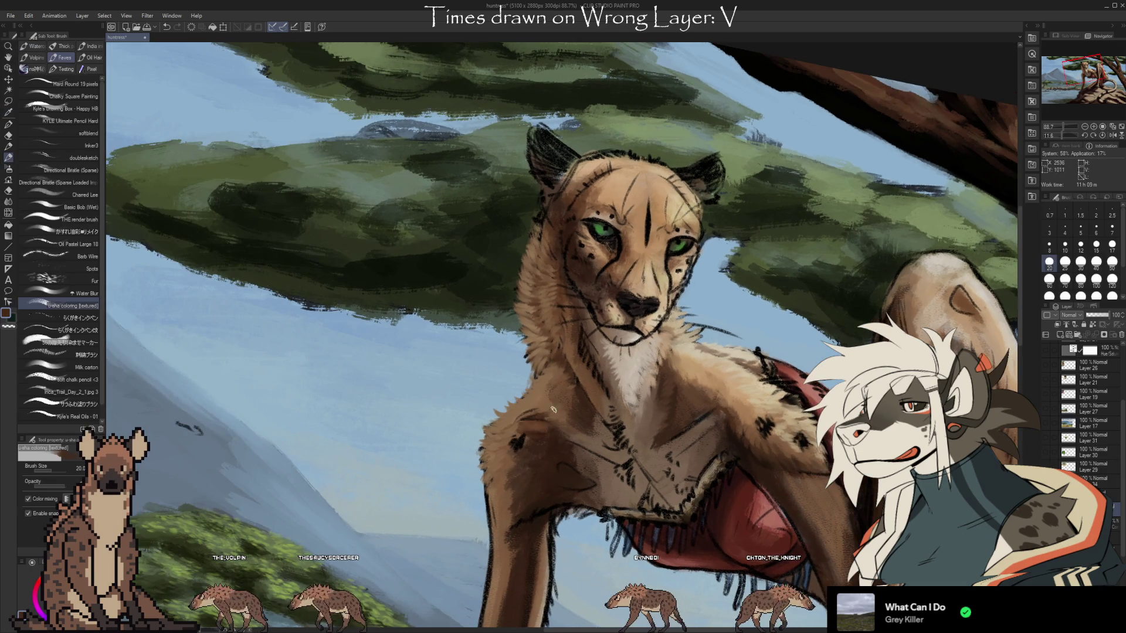
{"action": "left_click_drag", "start_coordinate": [710, 530], "coordinate": [708, 487]}
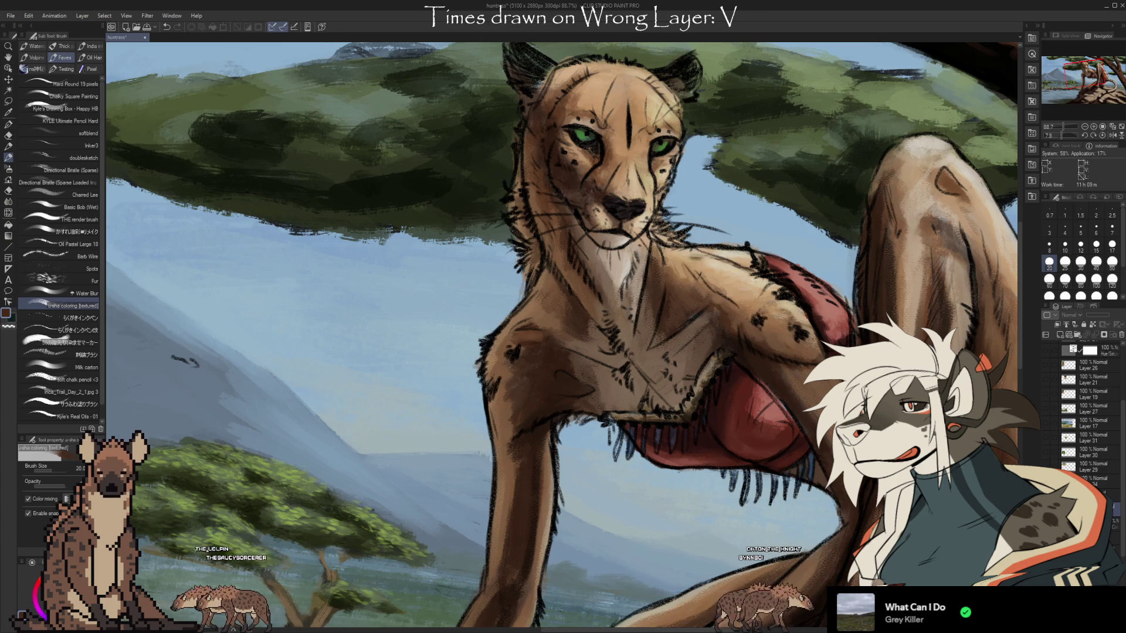
Restore the lighter neck fur strokes and paint more using tan sampled from the neck
{"action": "key", "text": "ctrl+z"}
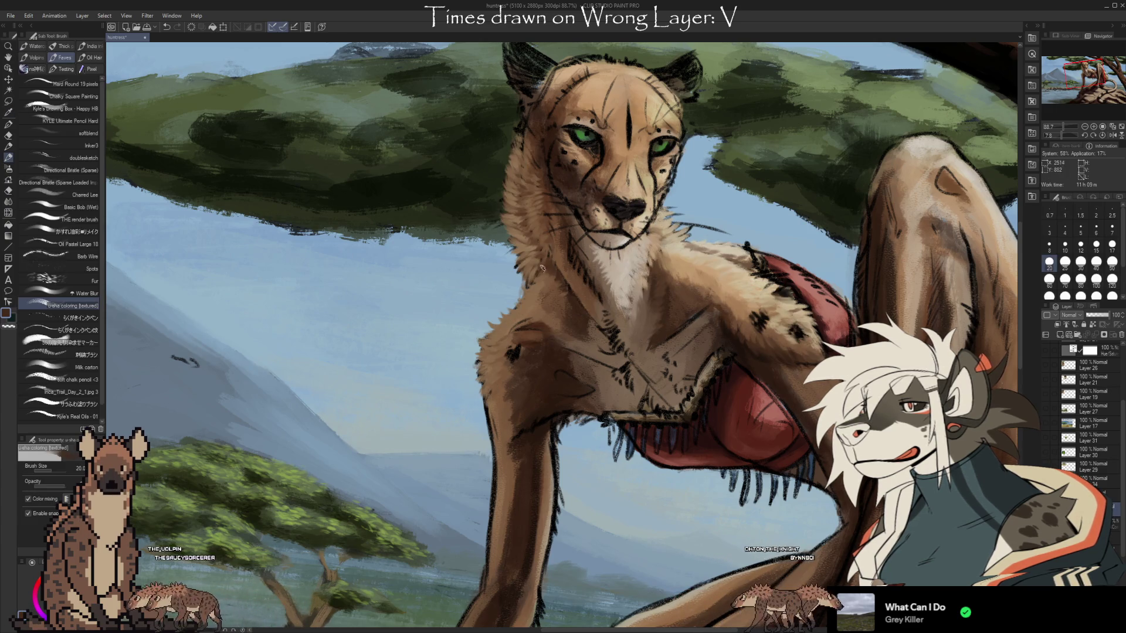
{"action": "key", "text": "e"}
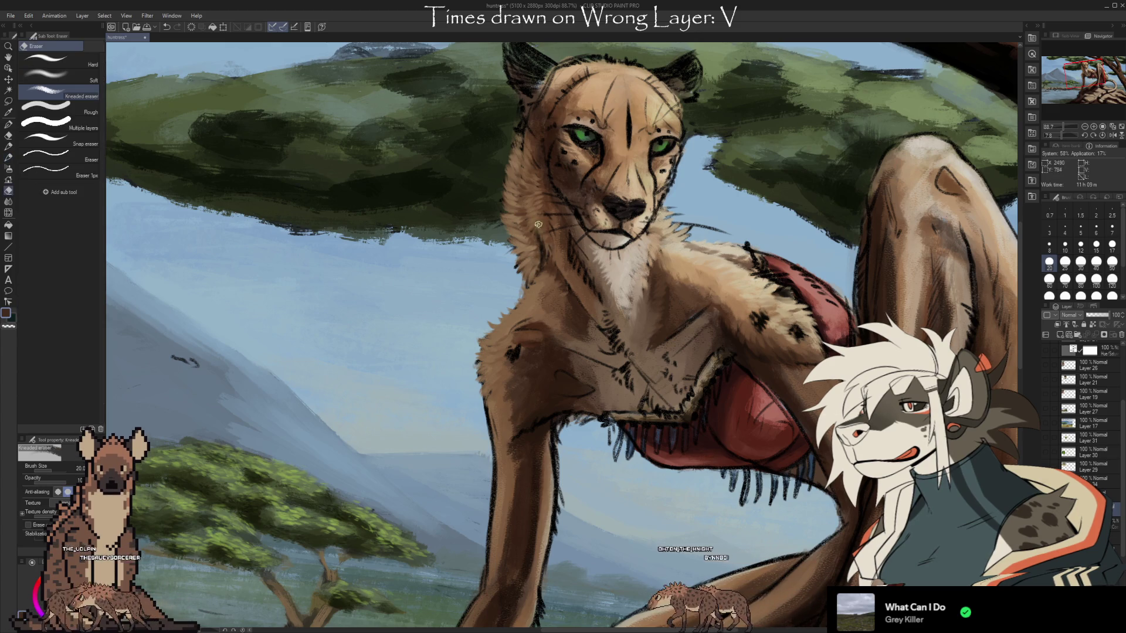
{"action": "key", "text": "b"}
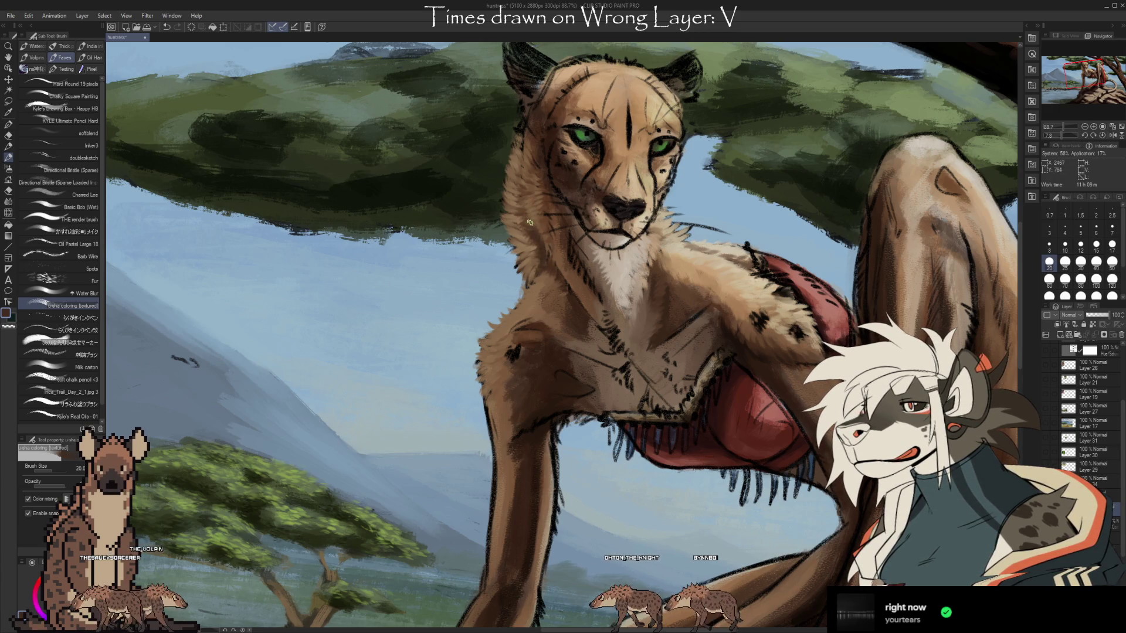
{"action": "left_click", "coordinate": [532, 232], "text": "alt"}
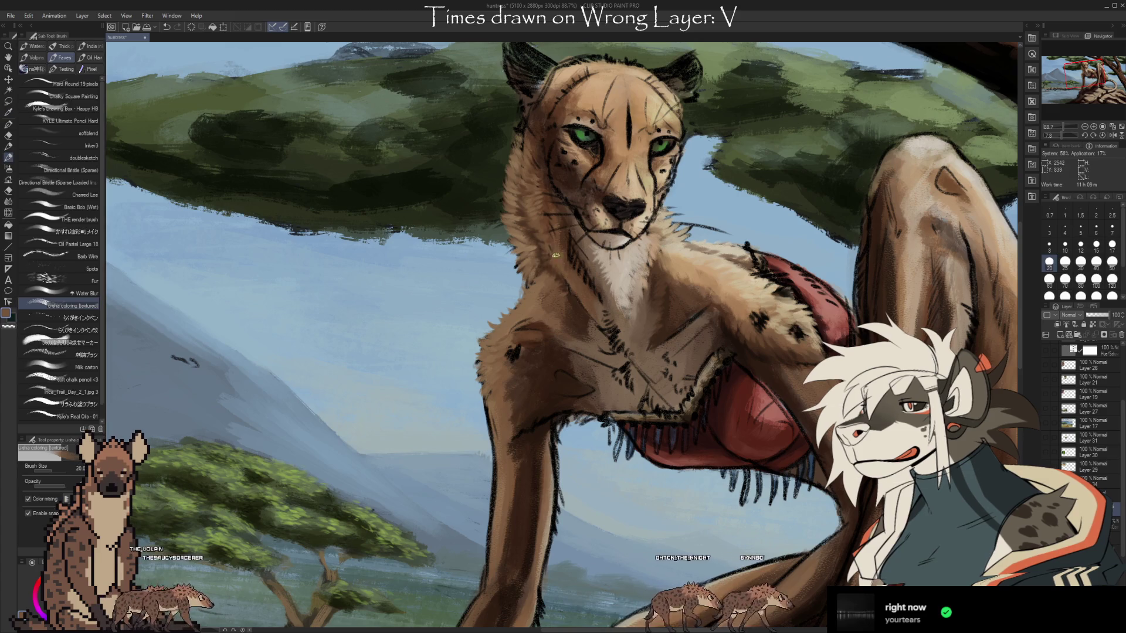
{"action": "scroll", "coordinate": [711, 418], "scroll_direction": "up", "scroll_amount": 1}
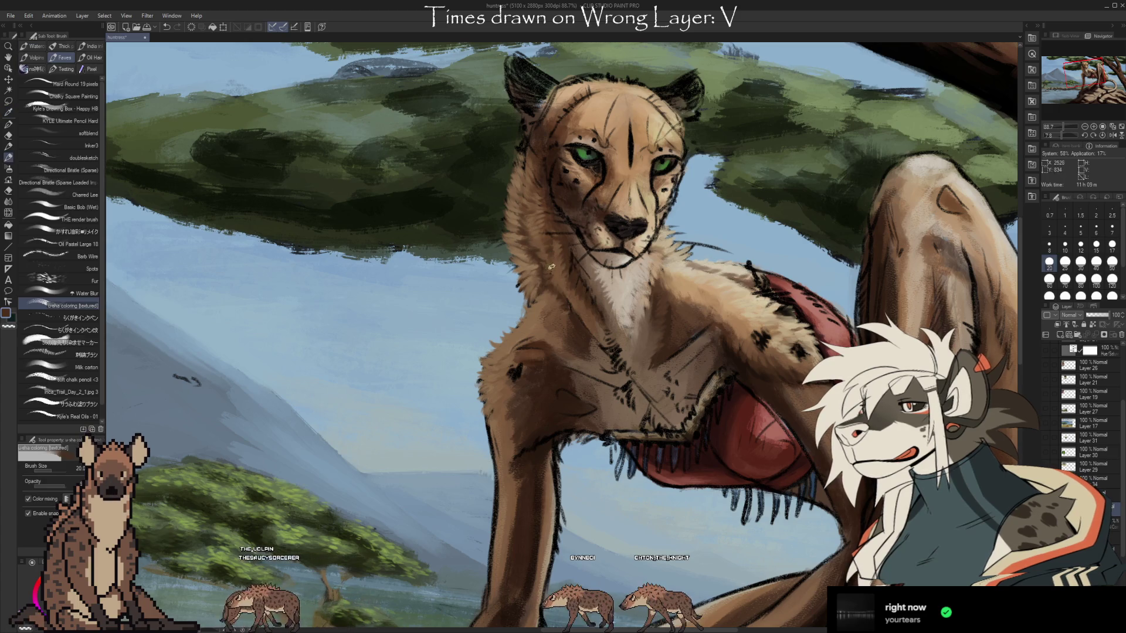
{"action": "left_click", "coordinate": [557, 245], "text": "alt"}
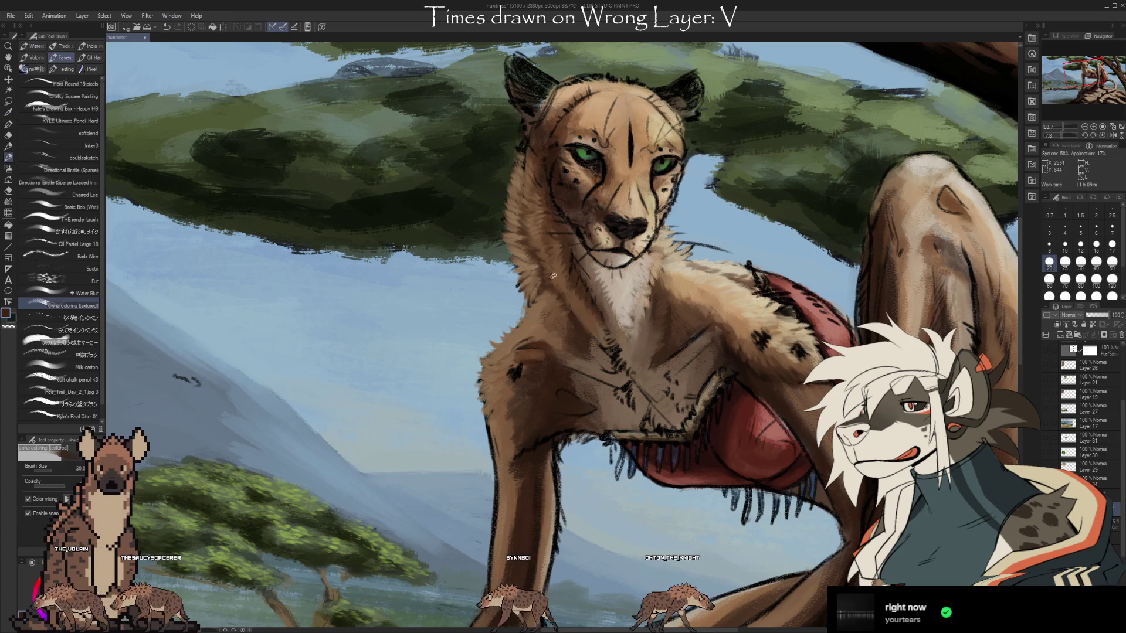
Paint lighter fur over the dark chest strokes with a colour sampled from the chest
{"action": "key", "text": "i"}
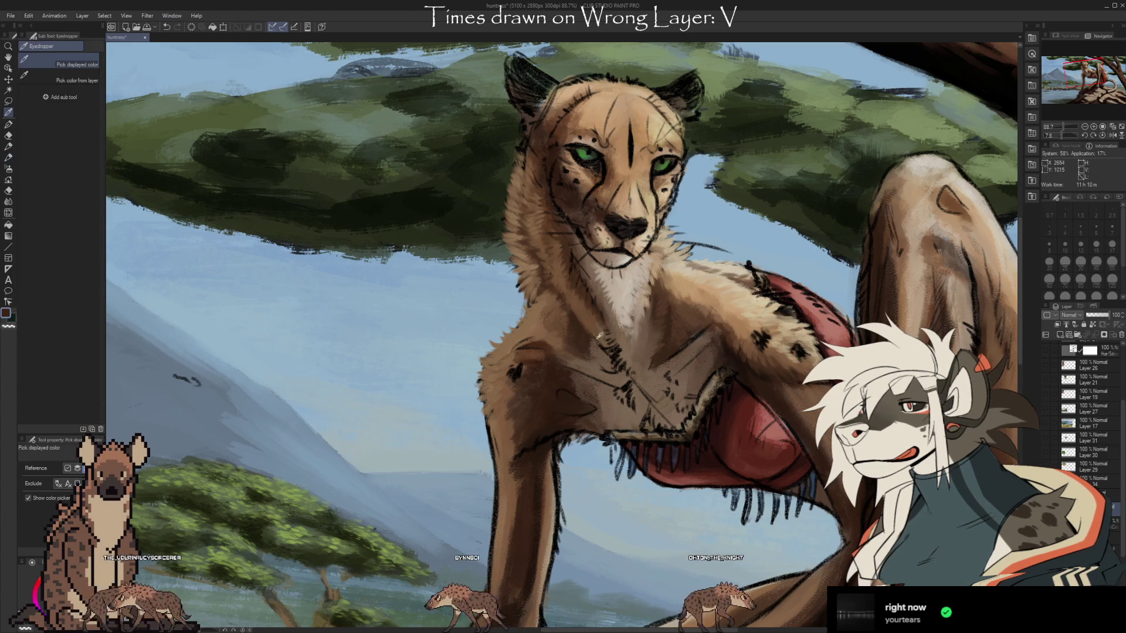
{"action": "key", "text": "b"}
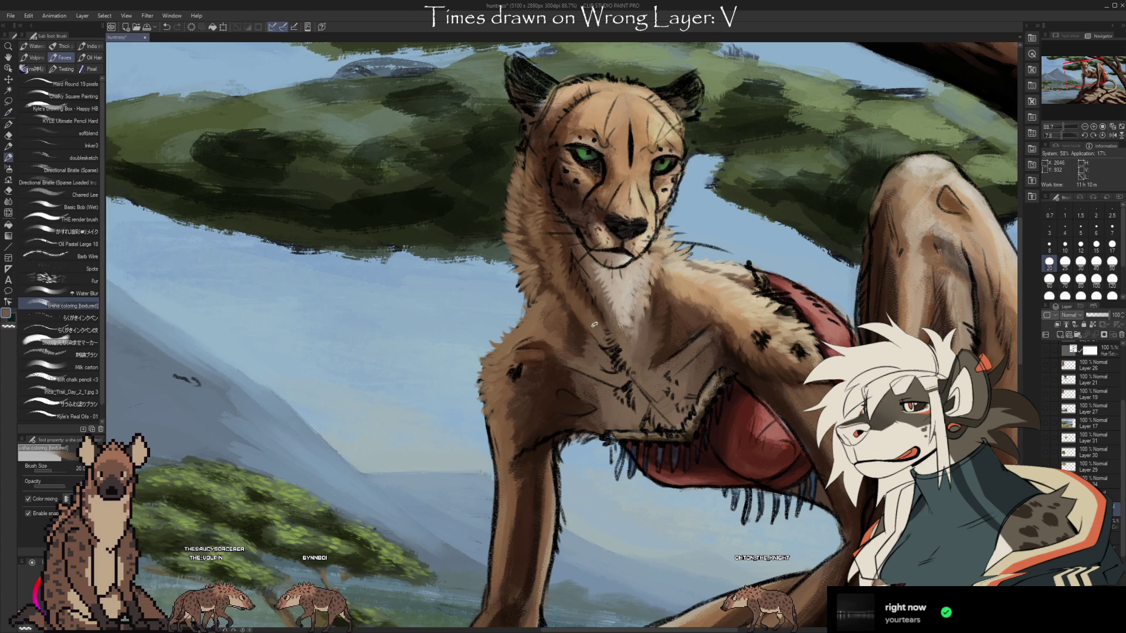
{"action": "key", "text": "i"}
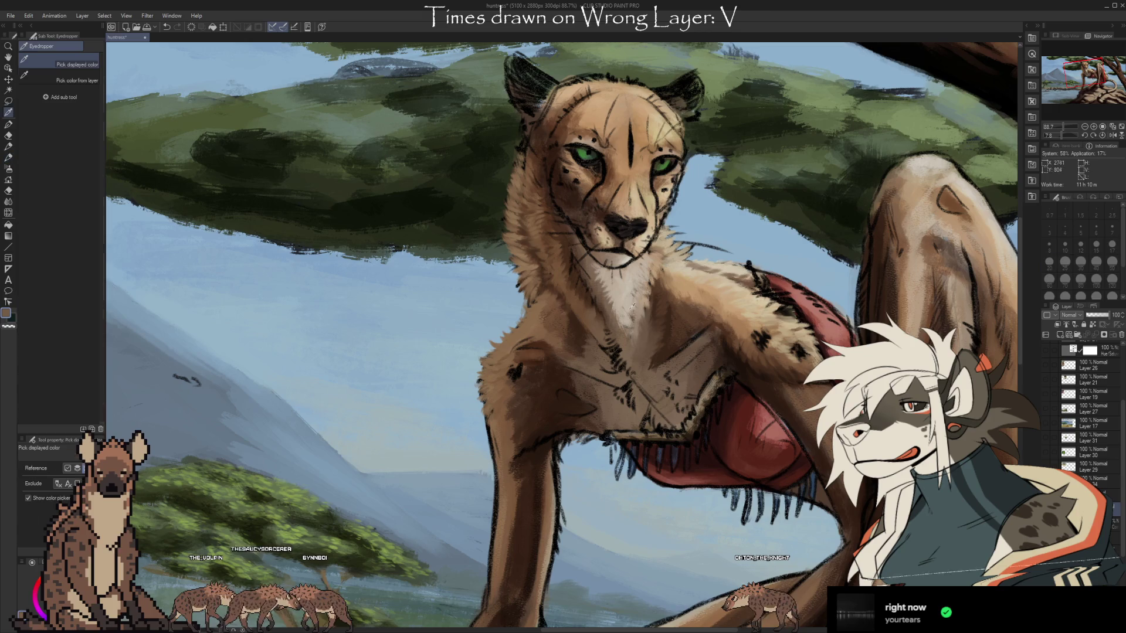
{"action": "left_click", "coordinate": [638, 317]}
{"action": "scroll", "coordinate": [730, 247], "scroll_direction": "down", "scroll_amount": 3}
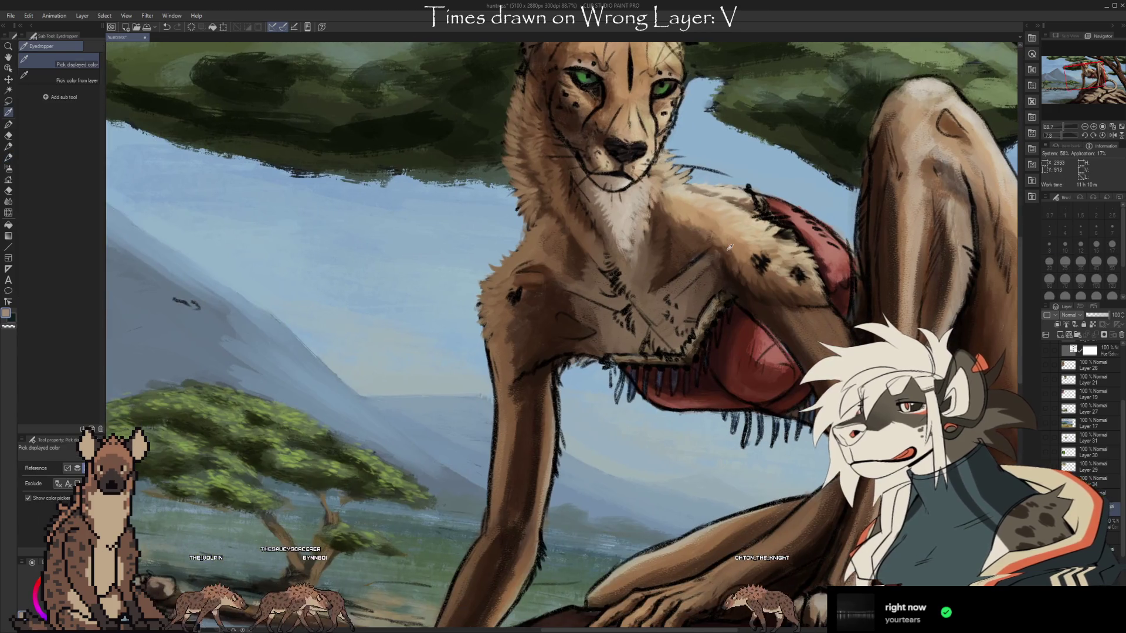
{"action": "key", "text": "b"}
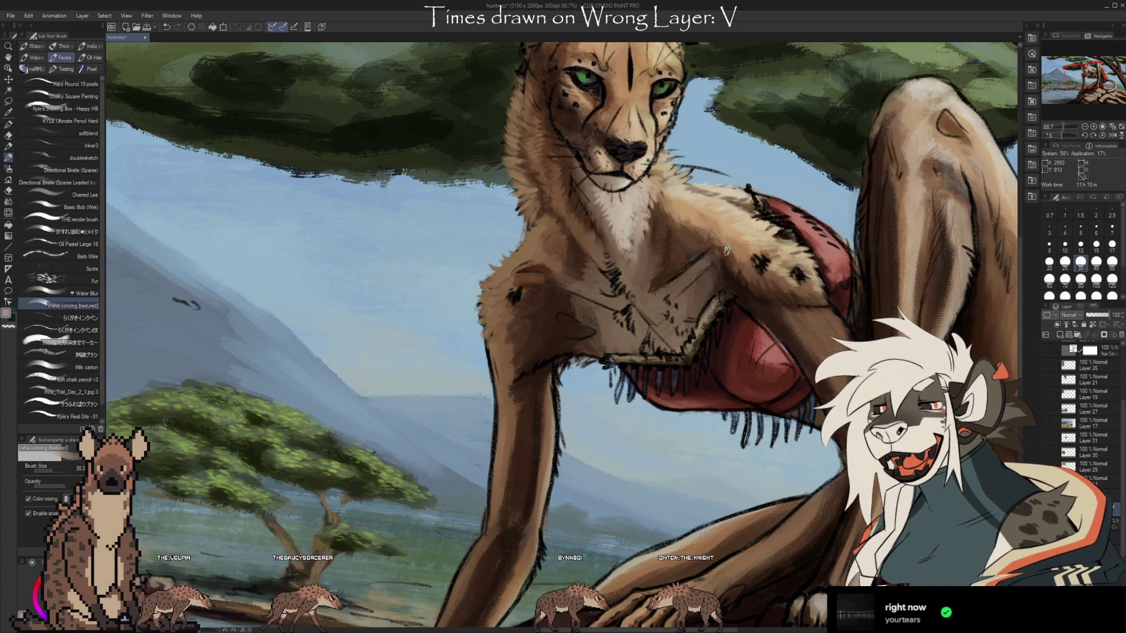
{"action": "scroll", "coordinate": [563, 316], "scroll_direction": "down", "scroll_amount": 3}
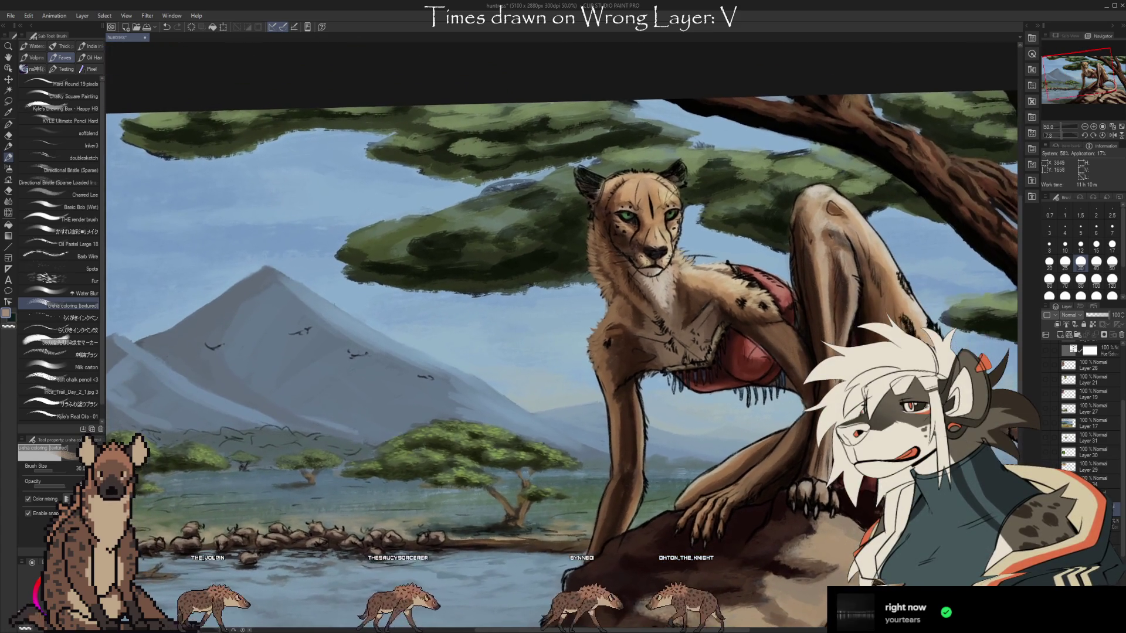
Zoom out to the whole cheetah and flip undo/redo to compare the fur detail
{"action": "mouse_move", "coordinate": [917, 463]}
{"action": "left_mouse_down"}
{"action": "mouse_move", "coordinate": [715, 426]}
{"action": "mouse_move", "coordinate": [682, 466]}
{"action": "left_mouse_up"}
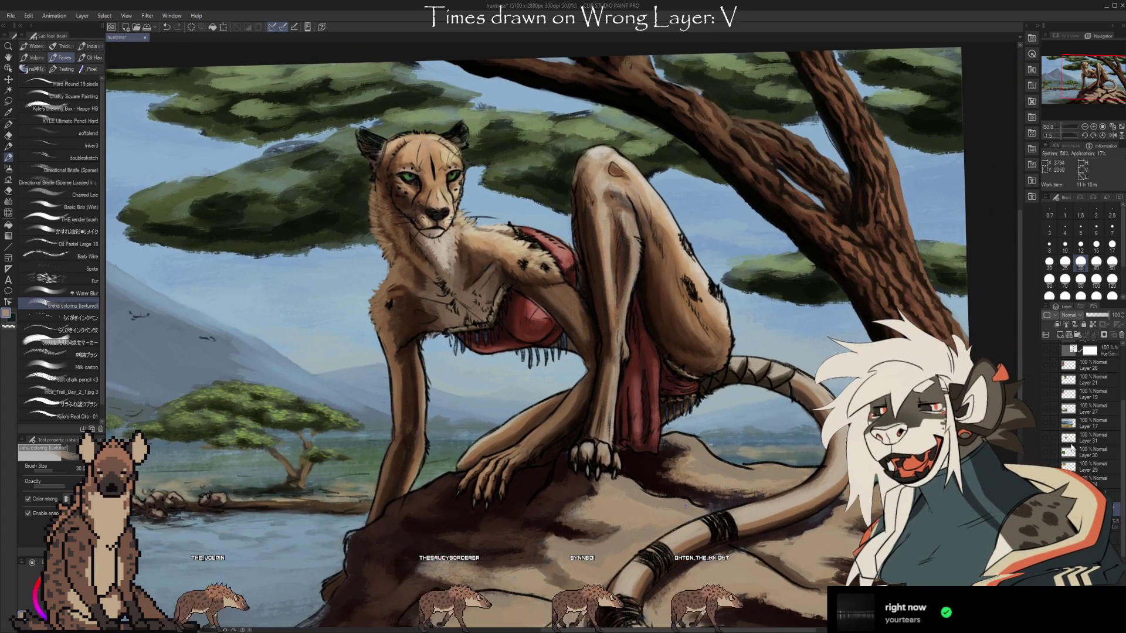
{"action": "key", "text": "ctrl+z"}
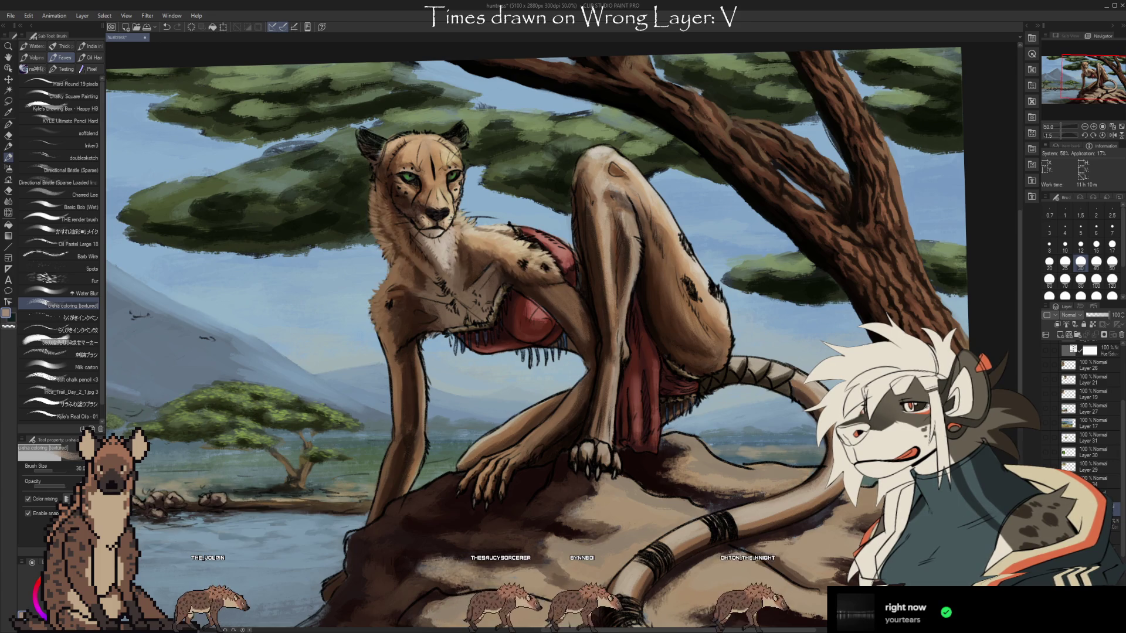
{"action": "key", "text": "ctrl+z"}
{"action": "key", "text": "ctrl+y"}
{"action": "key", "text": "ctrl+z"}
{"action": "key", "text": "ctrl+y"}
{"action": "key", "text": "ctrl+z"}
{"action": "key", "text": "ctrl+y"}
{"action": "key", "text": "ctrl+z"}
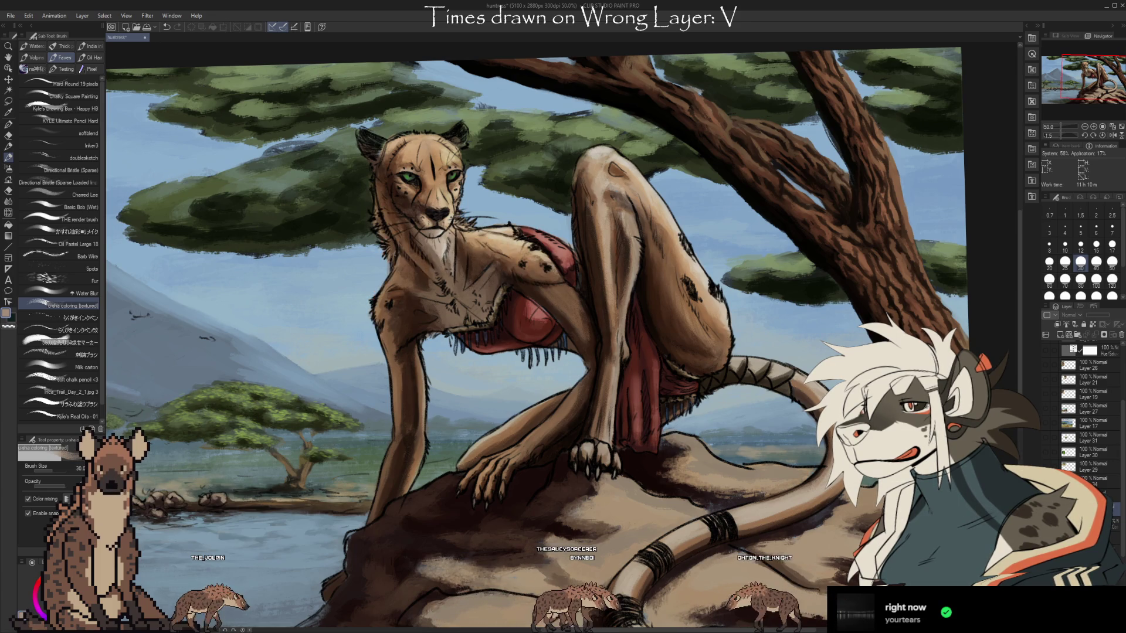
{"action": "key", "text": "ctrl+y"}
{"action": "key", "text": "ctrl+z"}
{"action": "key", "text": "ctrl+y"}
{"action": "scroll", "coordinate": [665, 377], "scroll_direction": "up", "scroll_amount": 5}
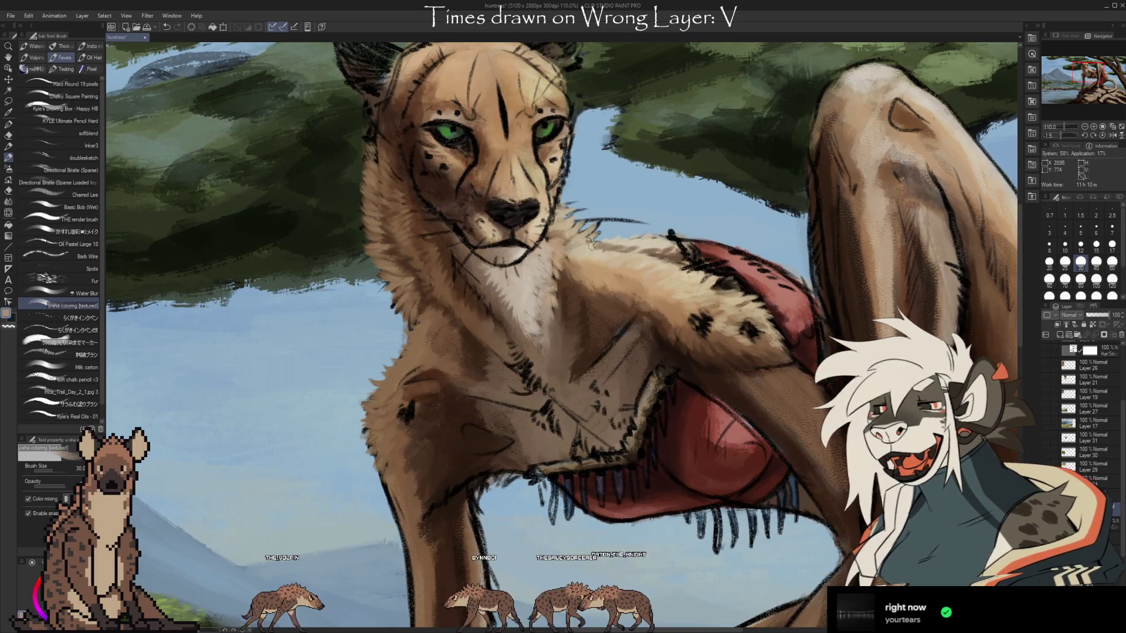
Compare the neck and chest with and without the soft fur shading, ending with the shading kept
{"action": "key", "text": "ctrl+z"}
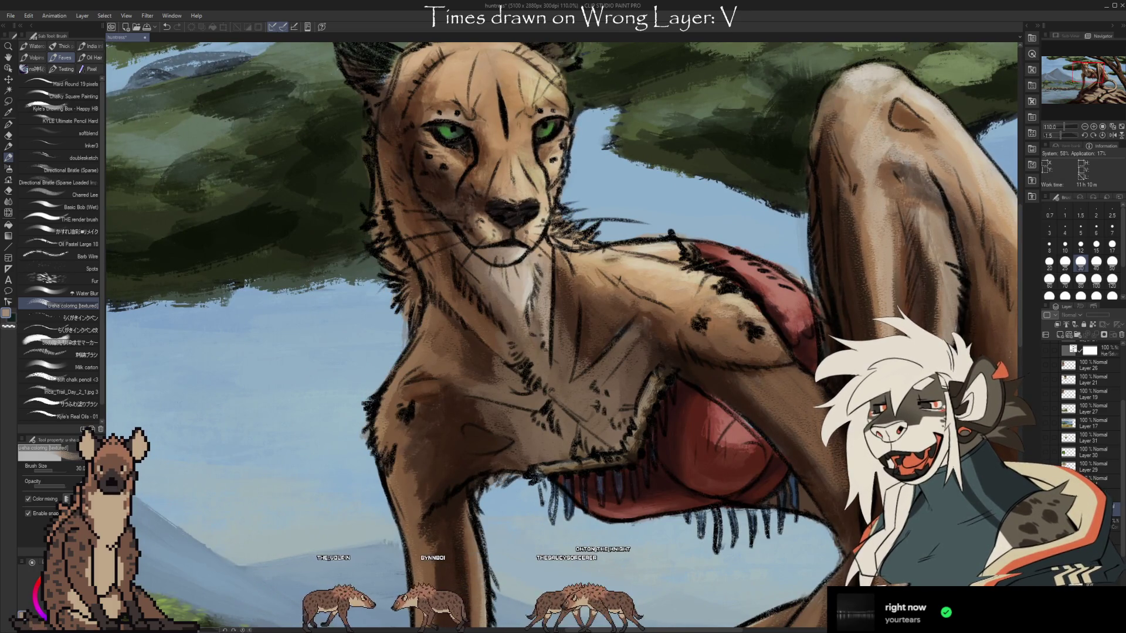
{"action": "key", "text": "ctrl+y"}
{"action": "key", "text": "ctrl+z"}
{"action": "key", "text": "ctrl+y"}
{"action": "key", "text": "ctrl+z"}
{"action": "key", "text": "ctrl+y"}
{"action": "key", "text": "ctrl+z"}
{"action": "key", "text": "ctrl+y"}
{"action": "key", "text": "ctrl+z"}
{"action": "key", "text": "ctrl+y"}
{"action": "key", "text": "ctrl+z"}
{"action": "key", "text": "ctrl+y"}
{"action": "key", "text": "ctrl+z"}
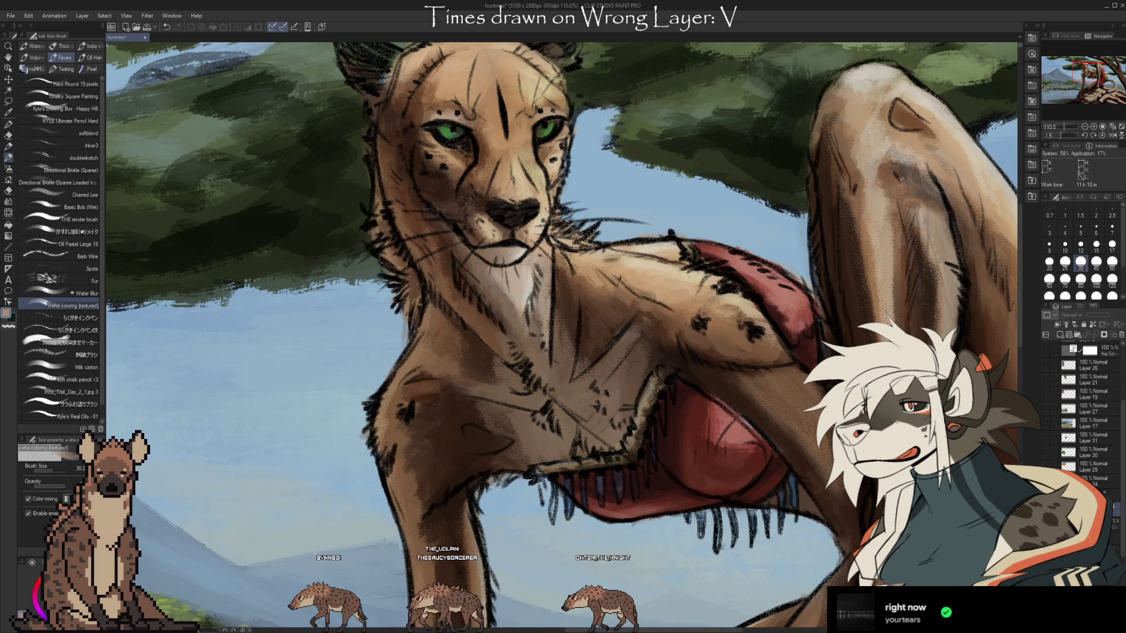
{"action": "key", "text": "ctrl+y"}
{"action": "key", "text": "ctrl+z"}
{"action": "key", "text": "ctrl+y"}
{"action": "key", "text": "ctrl+z"}
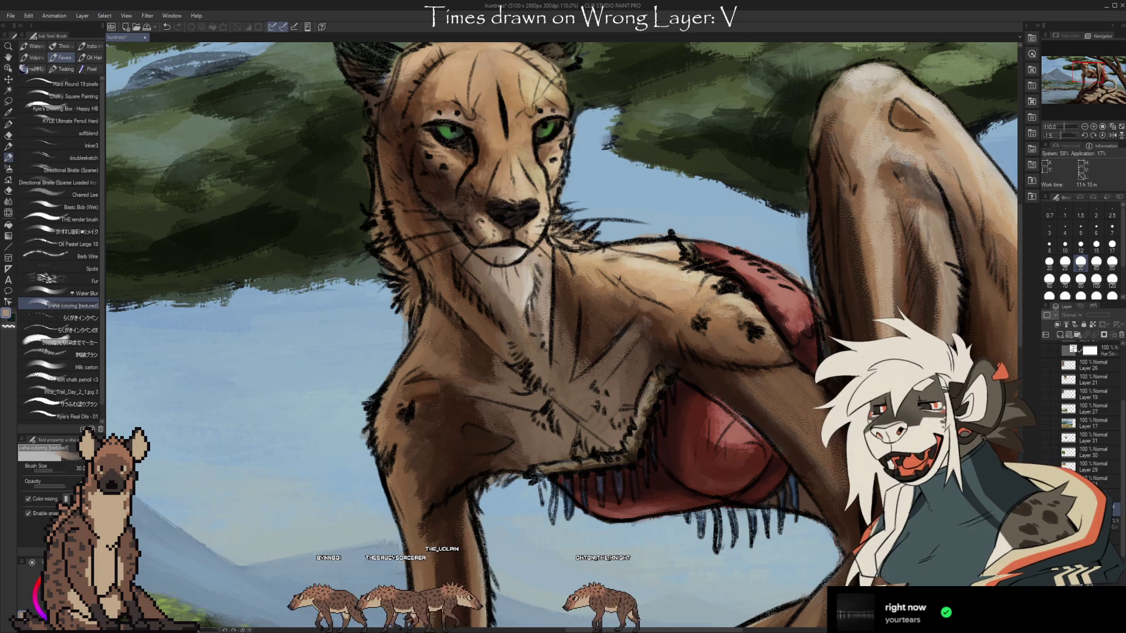
{"action": "key", "text": "ctrl+y"}
Sample the tan fur colour from beside the cheetah's neck
{"action": "key", "text": "i"}
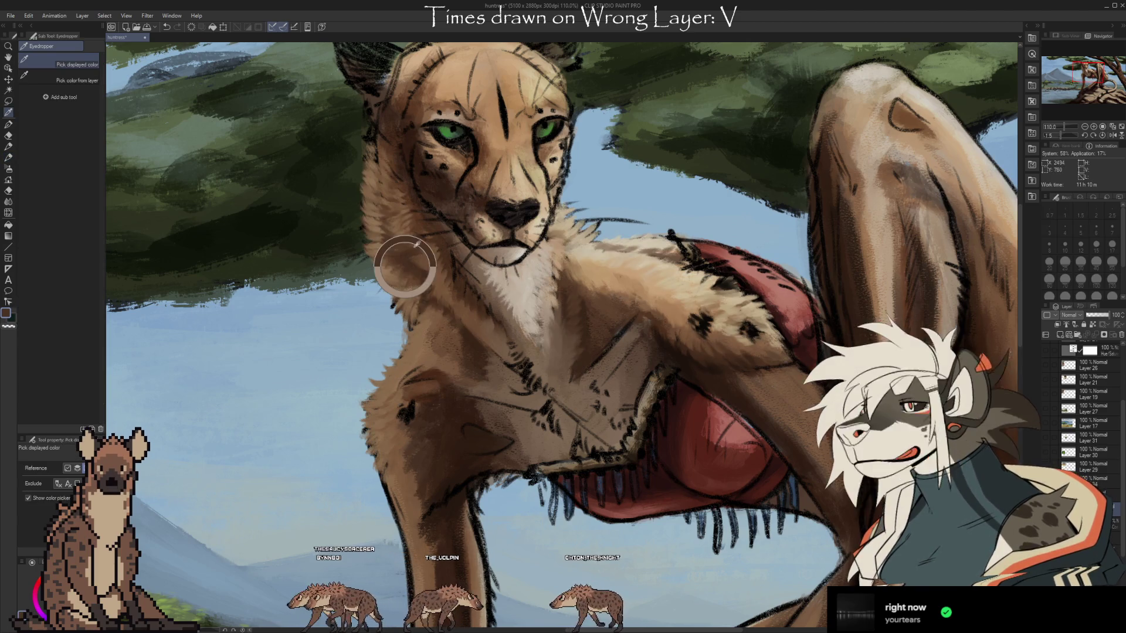
{"action": "key", "text": "b"}
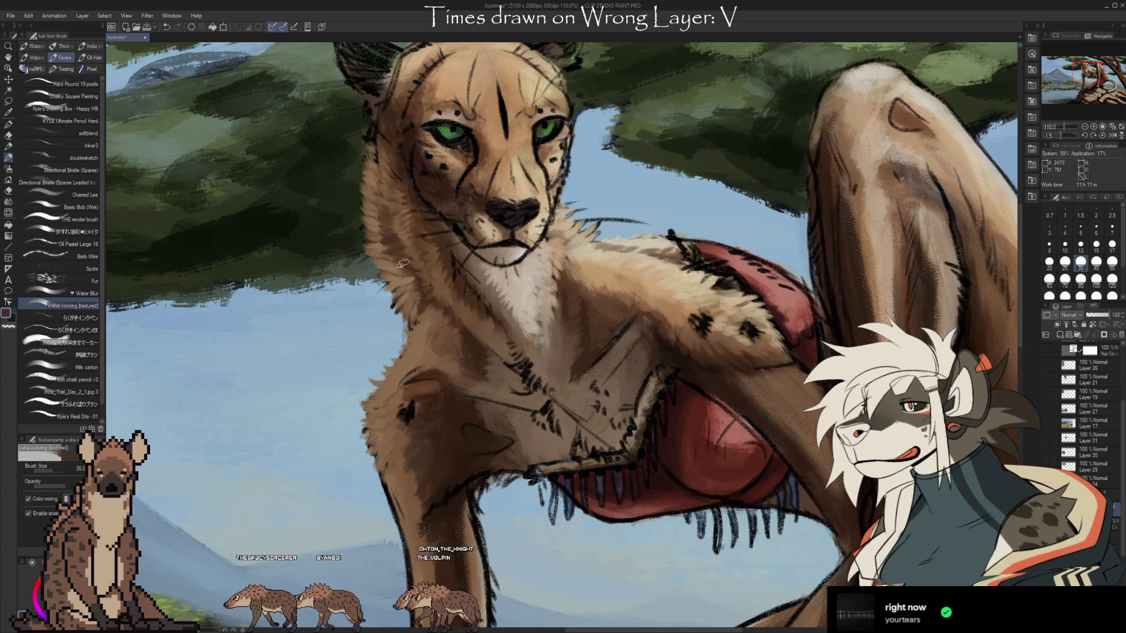
{"action": "left_click", "coordinate": [404, 239], "text": "alt"}
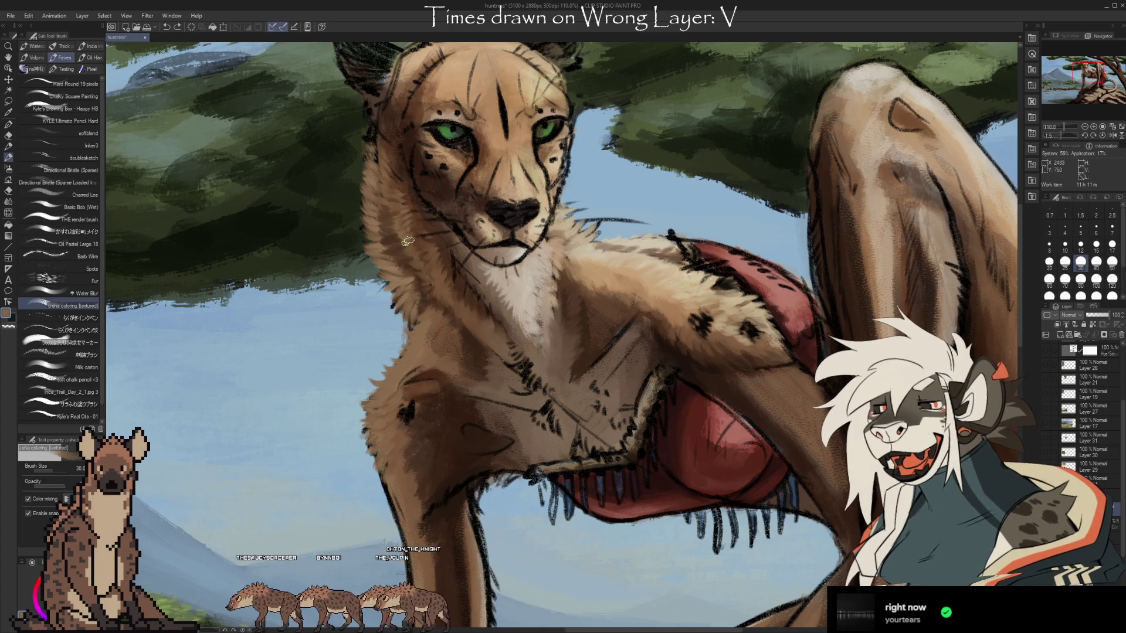